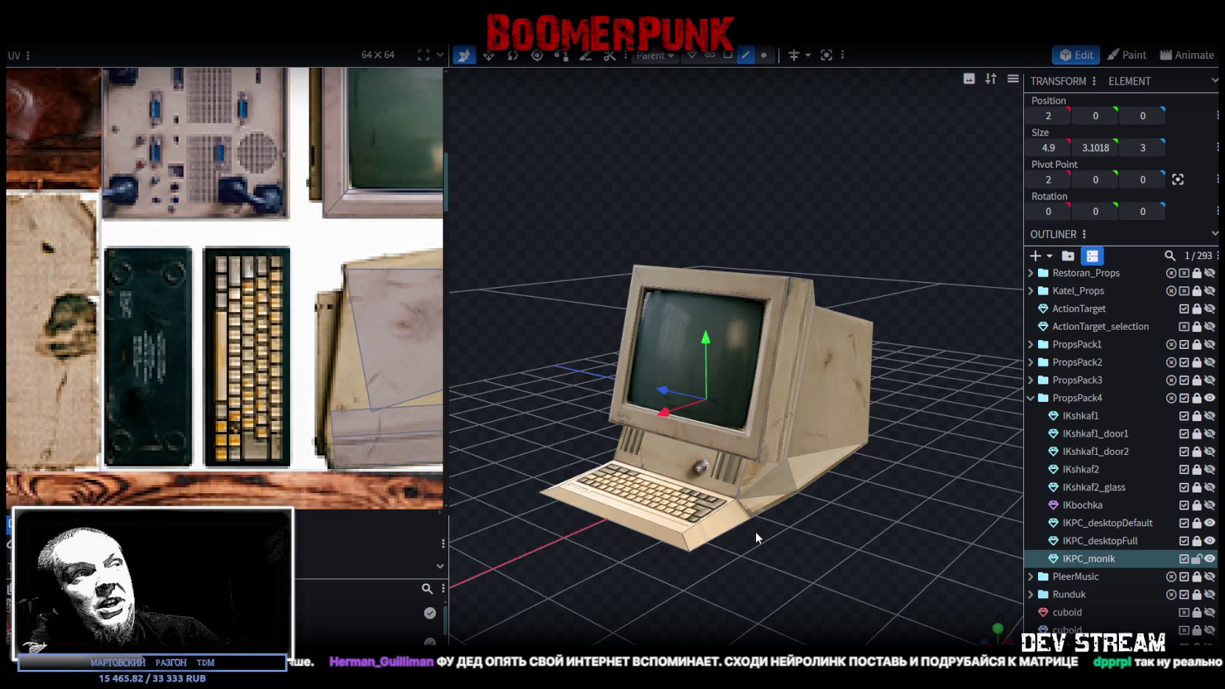
- Inspect the computer's keyboard edges and faces from a low angle
{"action": "mouse_move", "coordinate": [753, 532]}
{"action": "left_mouse_down"}
{"action": "mouse_move", "coordinate": [767, 468]}
{"action": "mouse_move", "coordinate": [563, 471]}
{"action": "mouse_move", "coordinate": [837, 476]}
{"action": "mouse_move", "coordinate": [923, 462]}
{"action": "mouse_move", "coordinate": [892, 464]}
{"action": "mouse_move", "coordinate": [899, 476]}
{"action": "mouse_move", "coordinate": [880, 496]}
{"action": "left_mouse_up"}
{"action": "scroll", "coordinate": [885, 497], "scroll_direction": "up", "scroll_amount": 2}
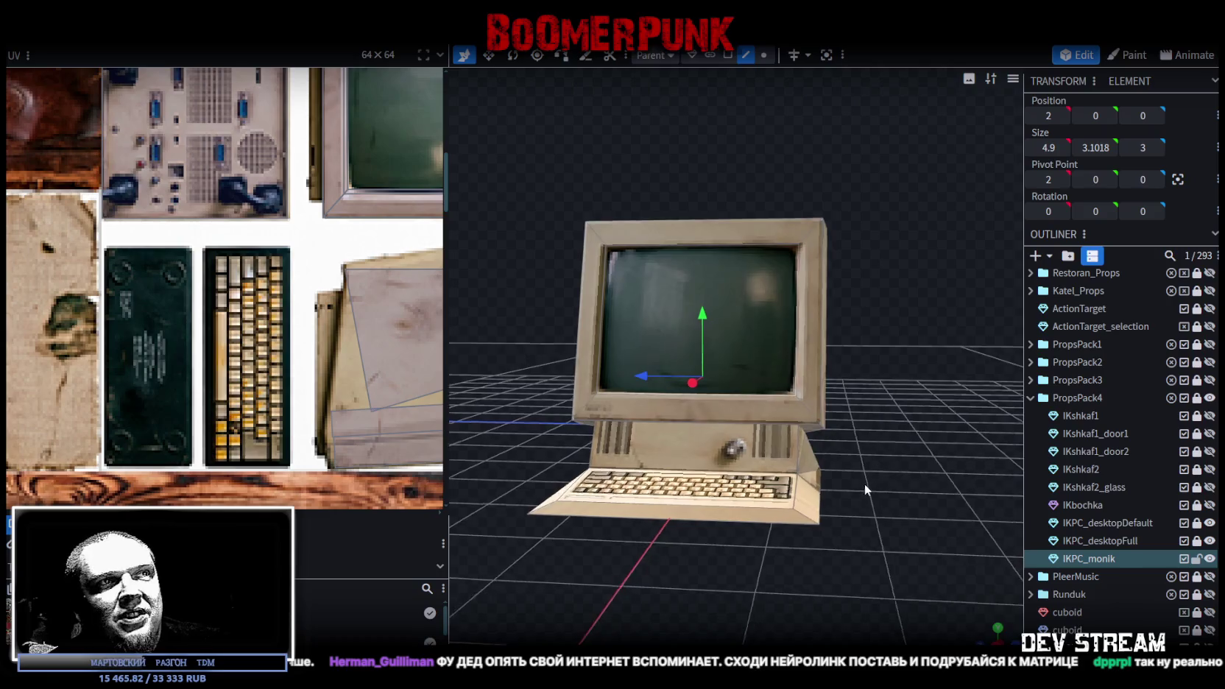
{"action": "scroll", "coordinate": [875, 507], "scroll_direction": "up", "scroll_amount": 2}
{"action": "scroll", "coordinate": [857, 481], "scroll_direction": "up", "scroll_amount": 2}
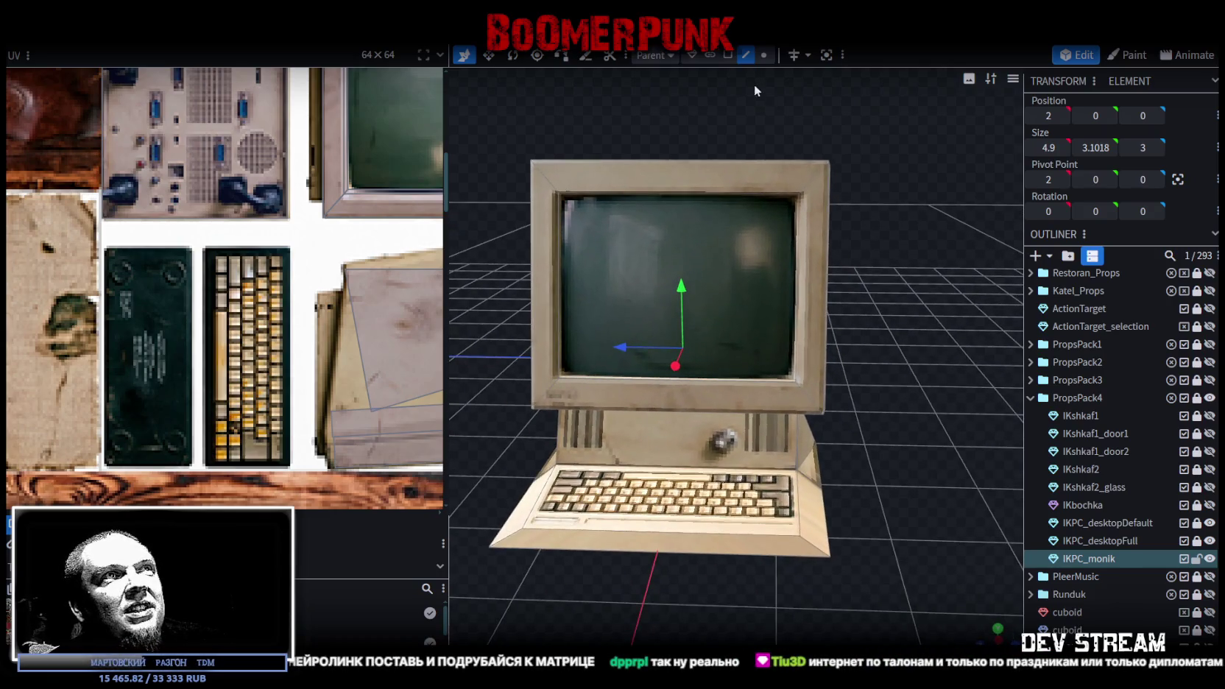
{"action": "left_click", "coordinate": [824, 520]}
{"action": "mouse_move", "coordinate": [825, 520]}
{"action": "left_mouse_down"}
{"action": "mouse_move", "coordinate": [723, 622]}
{"action": "mouse_move", "coordinate": [762, 534]}
{"action": "mouse_move", "coordinate": [810, 536]}
{"action": "left_mouse_up"}
{"action": "left_click", "coordinate": [762, 533]}
{"action": "key", "text": "v"}
{"action": "scroll", "coordinate": [1118, 442], "scroll_direction": "down", "scroll_amount": 3}
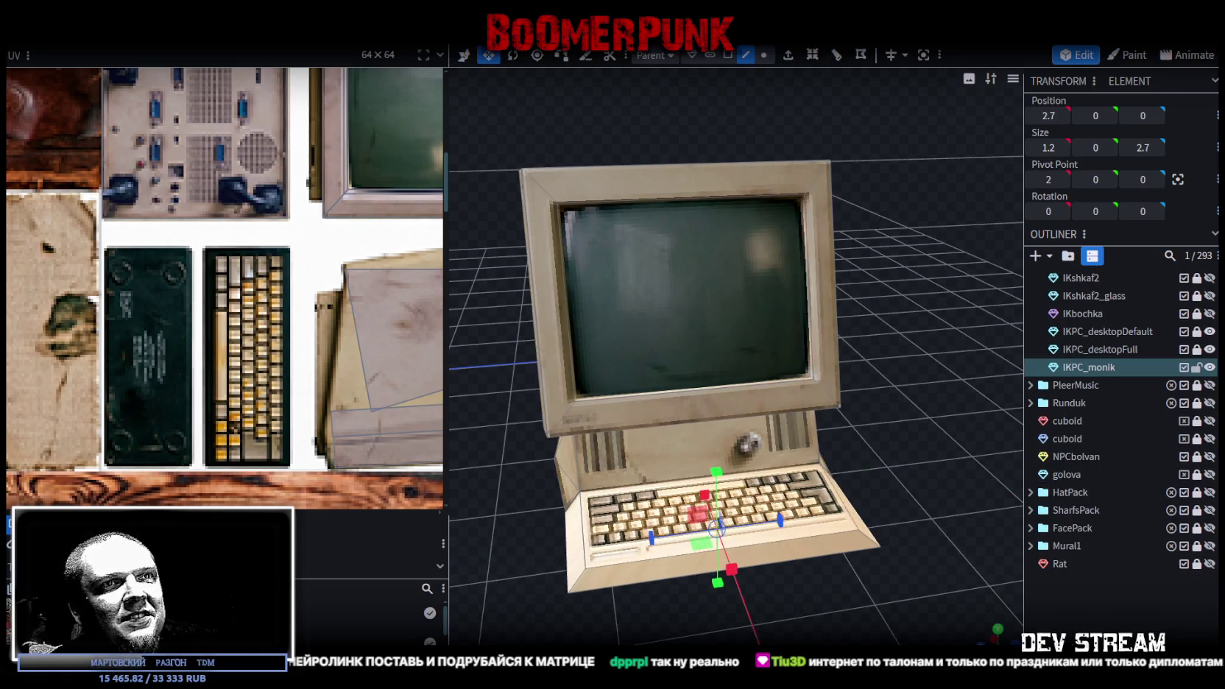
- Deselect, review the monitor from the side and front-left, and save as PropsPack1.bbmodel
{"action": "left_click", "coordinate": [940, 553]}
{"action": "mouse_move", "coordinate": [940, 553]}
{"action": "left_mouse_down"}
{"action": "mouse_move", "coordinate": [732, 542]}
{"action": "mouse_move", "coordinate": [719, 498]}
{"action": "mouse_move", "coordinate": [692, 540]}
{"action": "mouse_move", "coordinate": [750, 522]}
{"action": "mouse_move", "coordinate": [704, 536]}
{"action": "mouse_move", "coordinate": [726, 542]}
{"action": "left_mouse_up"}
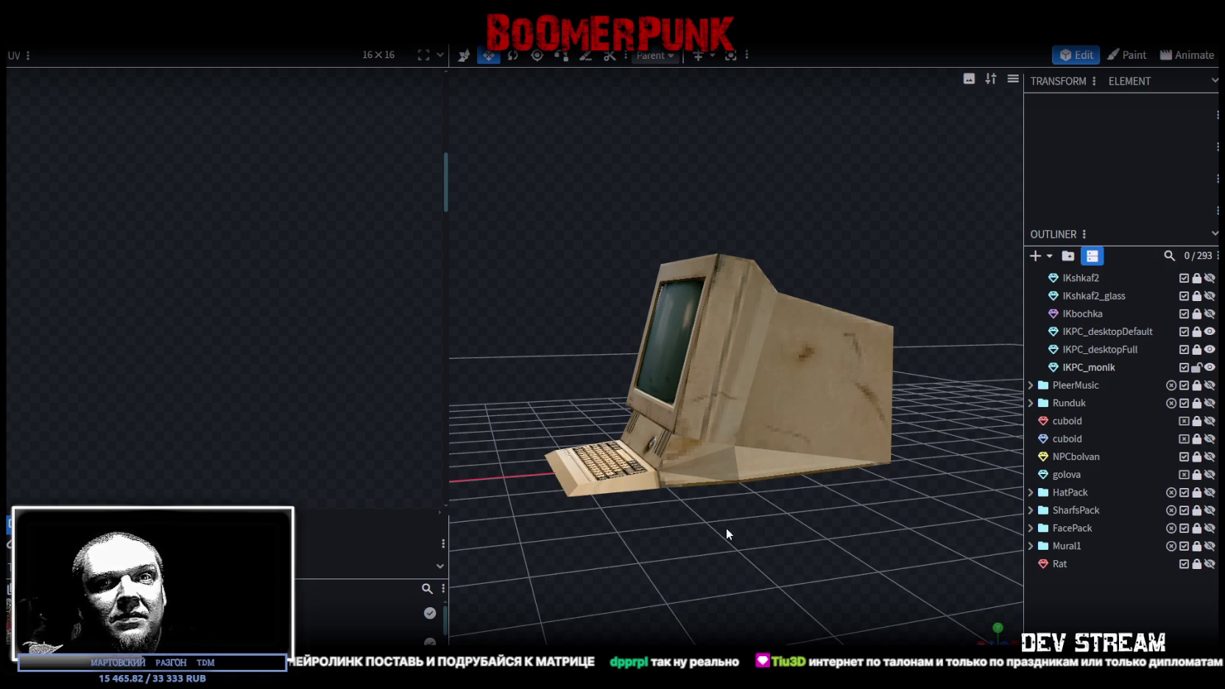
{"action": "mouse_move", "coordinate": [727, 529]}
{"action": "left_mouse_down"}
{"action": "mouse_move", "coordinate": [828, 558]}
{"action": "mouse_move", "coordinate": [810, 557]}
{"action": "mouse_move", "coordinate": [725, 546]}
{"action": "mouse_move", "coordinate": [867, 542]}
{"action": "mouse_move", "coordinate": [858, 551]}
{"action": "mouse_move", "coordinate": [730, 530]}
{"action": "mouse_move", "coordinate": [732, 555]}
{"action": "mouse_move", "coordinate": [907, 584]}
{"action": "mouse_move", "coordinate": [555, 557]}
{"action": "mouse_move", "coordinate": [565, 542]}
{"action": "mouse_move", "coordinate": [713, 534]}
{"action": "mouse_move", "coordinate": [616, 553]}
{"action": "mouse_move", "coordinate": [866, 561]}
{"action": "mouse_move", "coordinate": [752, 573]}
{"action": "left_mouse_up"}
{"action": "key", "text": "ctrl+s"}
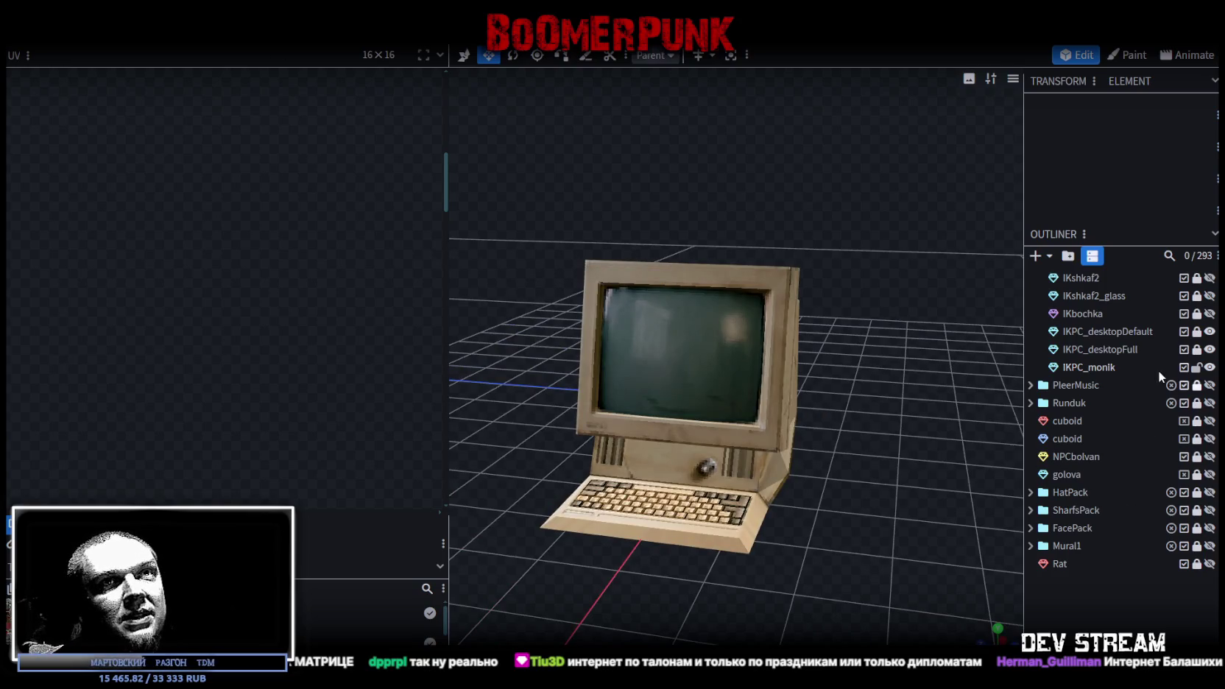
{"action": "left_click", "coordinate": [1093, 368]}
- Browse the IKPC_monik texture sheet in the UV panel, panning to the cabinets and lockers
{"action": "scroll", "coordinate": [304, 335], "scroll_direction": "down", "scroll_amount": 1}
{"action": "scroll", "coordinate": [304, 336], "scroll_direction": "down", "scroll_amount": 1}
{"action": "scroll", "coordinate": [304, 336], "scroll_direction": "down", "scroll_amount": 1}
{"action": "scroll", "coordinate": [275, 284], "scroll_direction": "up", "scroll_amount": 1}
{"action": "scroll", "coordinate": [154, 237], "scroll_direction": "up", "scroll_amount": 1}
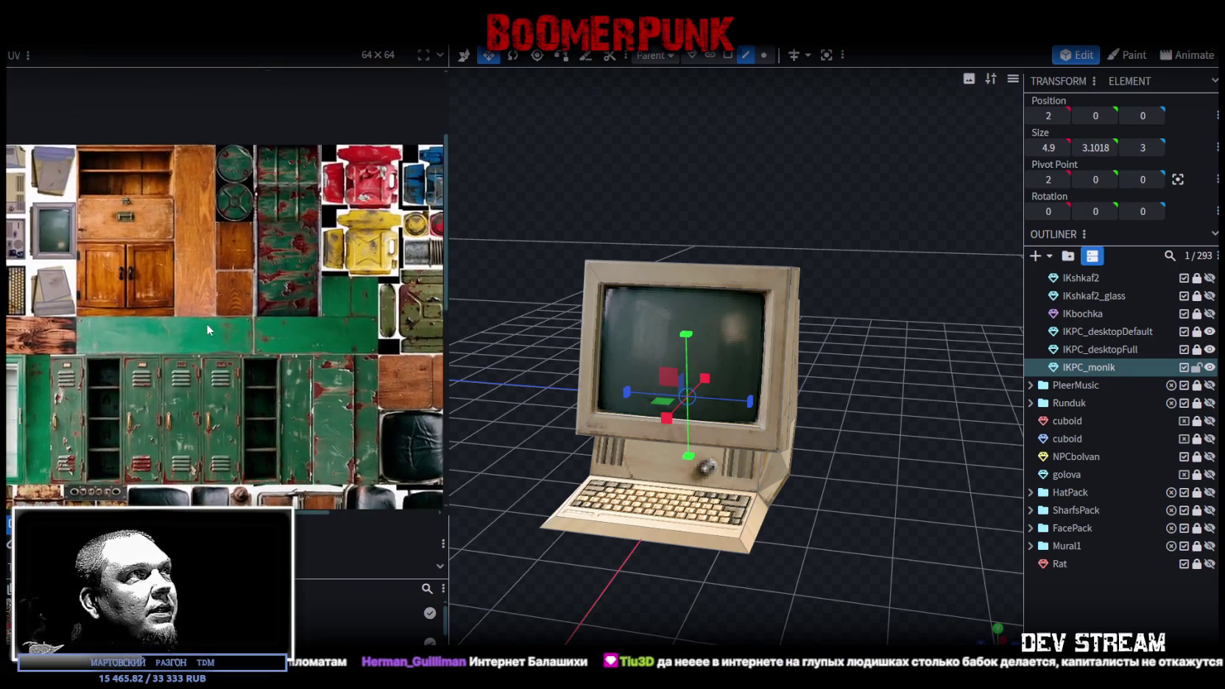
{"action": "scroll", "coordinate": [206, 323], "scroll_direction": "up", "scroll_amount": 1}
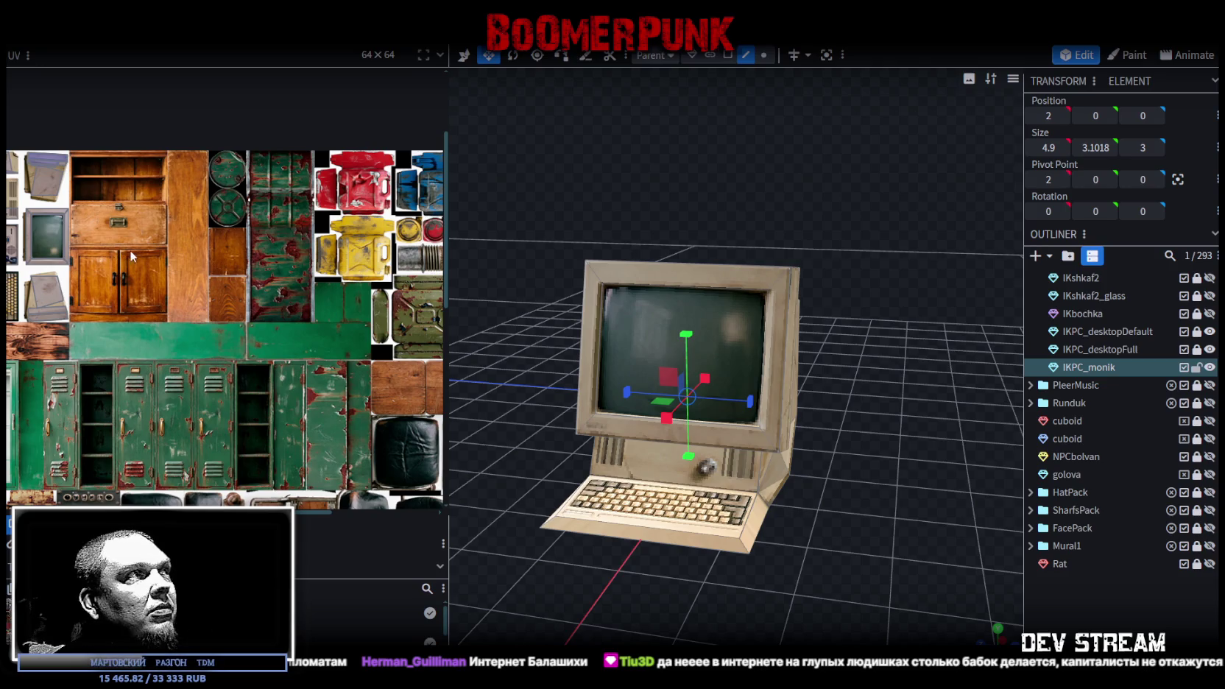
{"action": "middle_click_drag", "start_coordinate": [145, 260], "coordinate": [194, 281]}
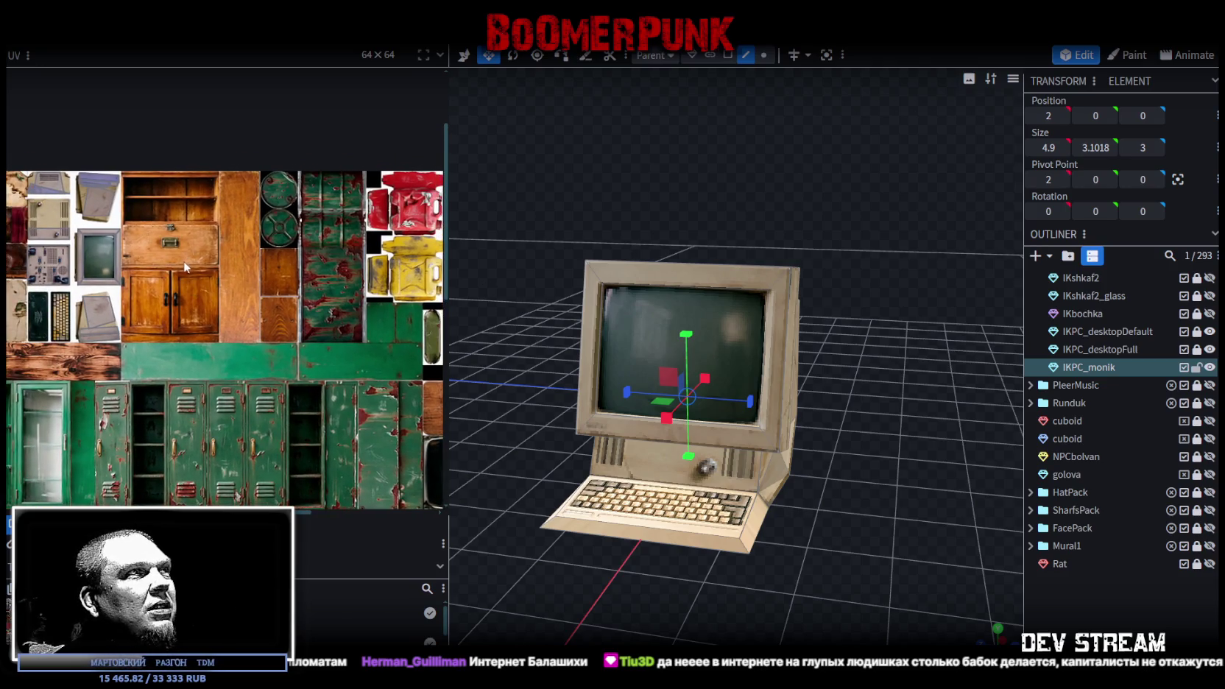
{"action": "scroll", "coordinate": [195, 319], "scroll_direction": "down", "scroll_amount": 1}
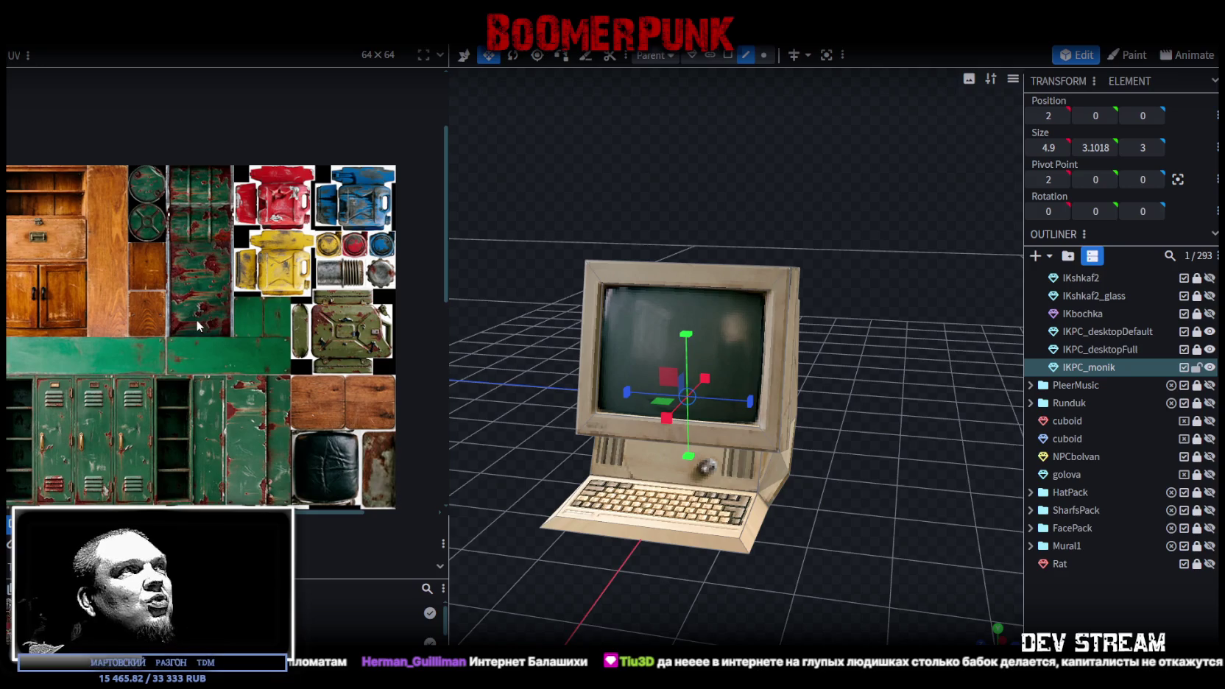
{"action": "scroll", "coordinate": [238, 283], "scroll_direction": "up", "scroll_amount": 1}
{"action": "middle_click_drag", "start_coordinate": [238, 283], "coordinate": [272, 321]}
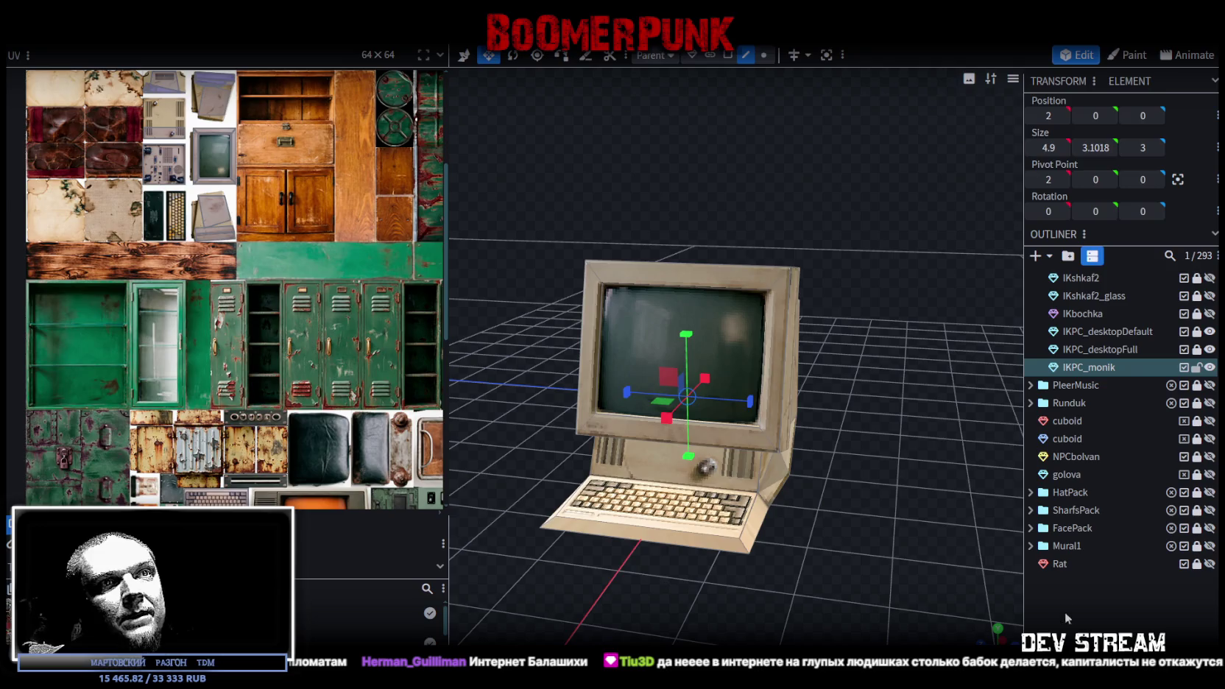
- Deselect everything and add a new cuboid mesh
{"action": "left_click", "coordinate": [1064, 611]}
{"action": "left_click", "coordinate": [1034, 255]}
{"action": "left_click", "coordinate": [671, 184]}
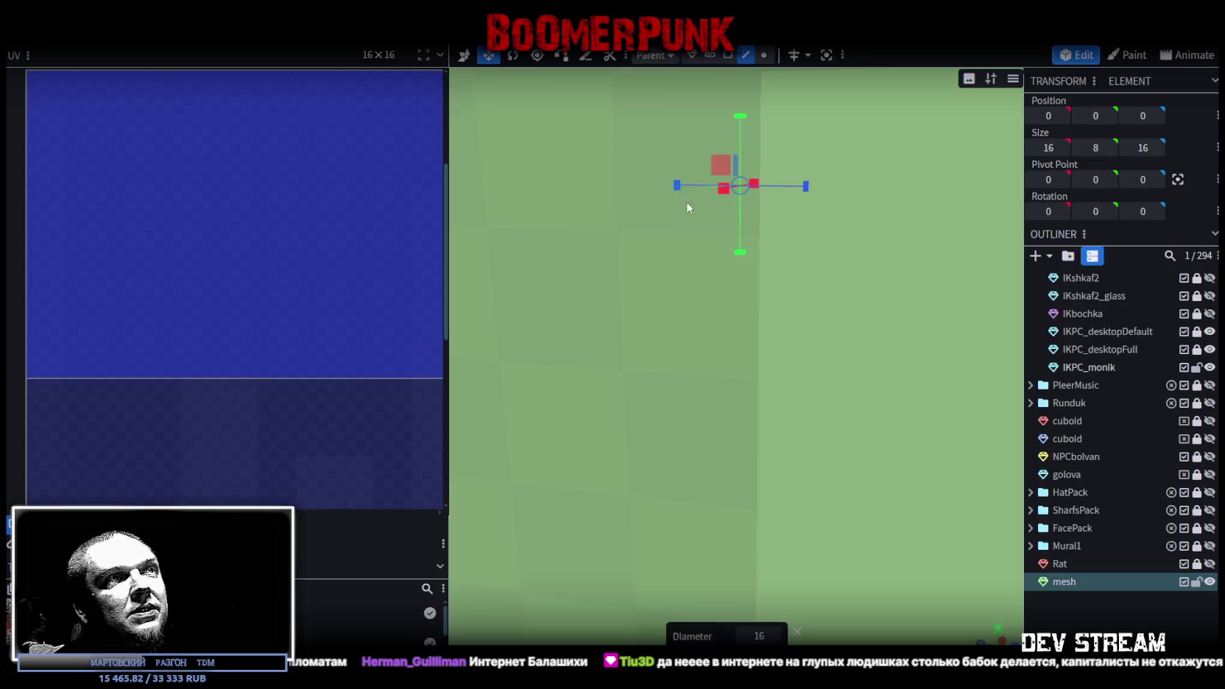
- Hide IKPC_monik, IKPC_desktopFull and IKPC_desktopDefault, and show the IKshkaf1 cabinet for reference
{"action": "scroll", "coordinate": [1086, 517], "scroll_direction": "down", "scroll_amount": 1}
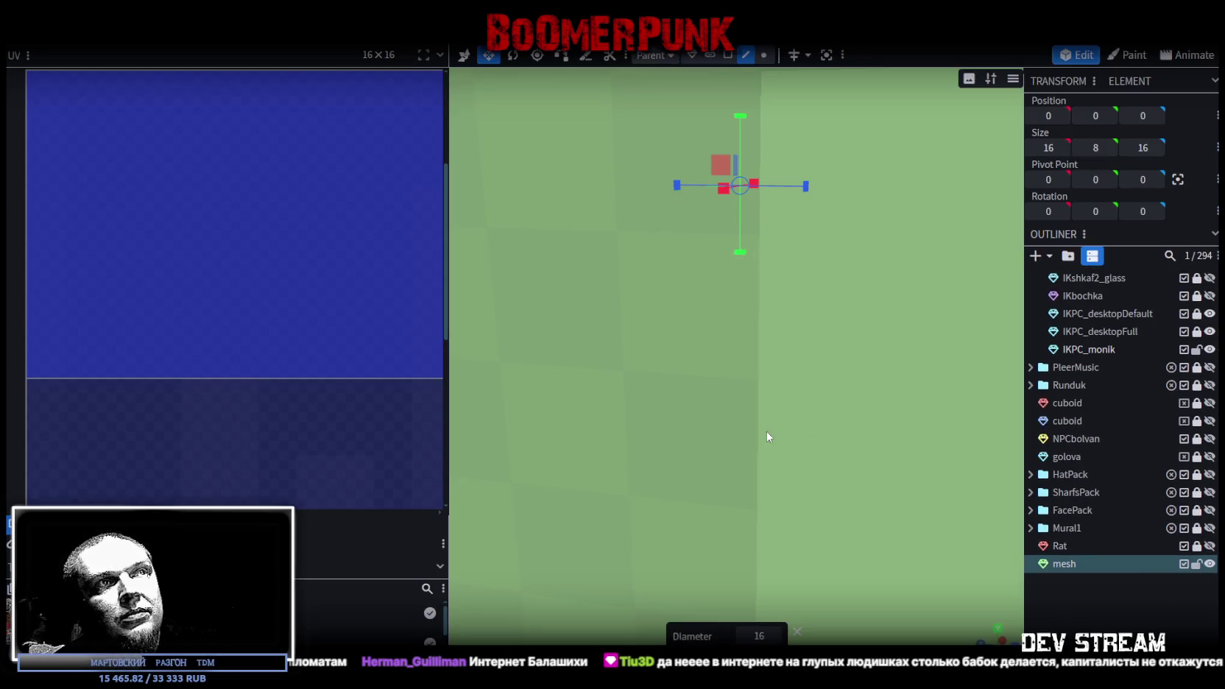
{"action": "scroll", "coordinate": [765, 434], "scroll_direction": "down", "scroll_amount": 5}
{"action": "left_click_drag", "start_coordinate": [761, 430], "coordinate": [1025, 445]}
{"action": "left_click", "coordinate": [1209, 349]}
{"action": "left_click", "coordinate": [1209, 331]}
{"action": "left_click", "coordinate": [1209, 314]}
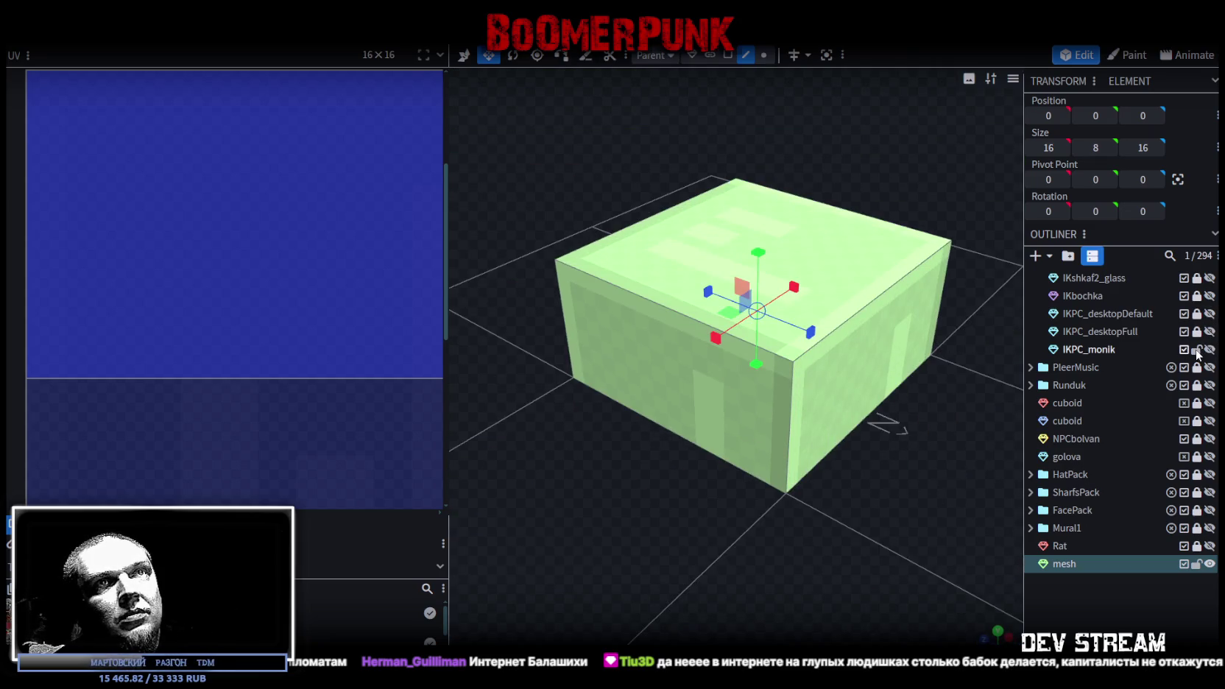
{"action": "scroll", "coordinate": [1209, 324], "scroll_direction": "up", "scroll_amount": 3}
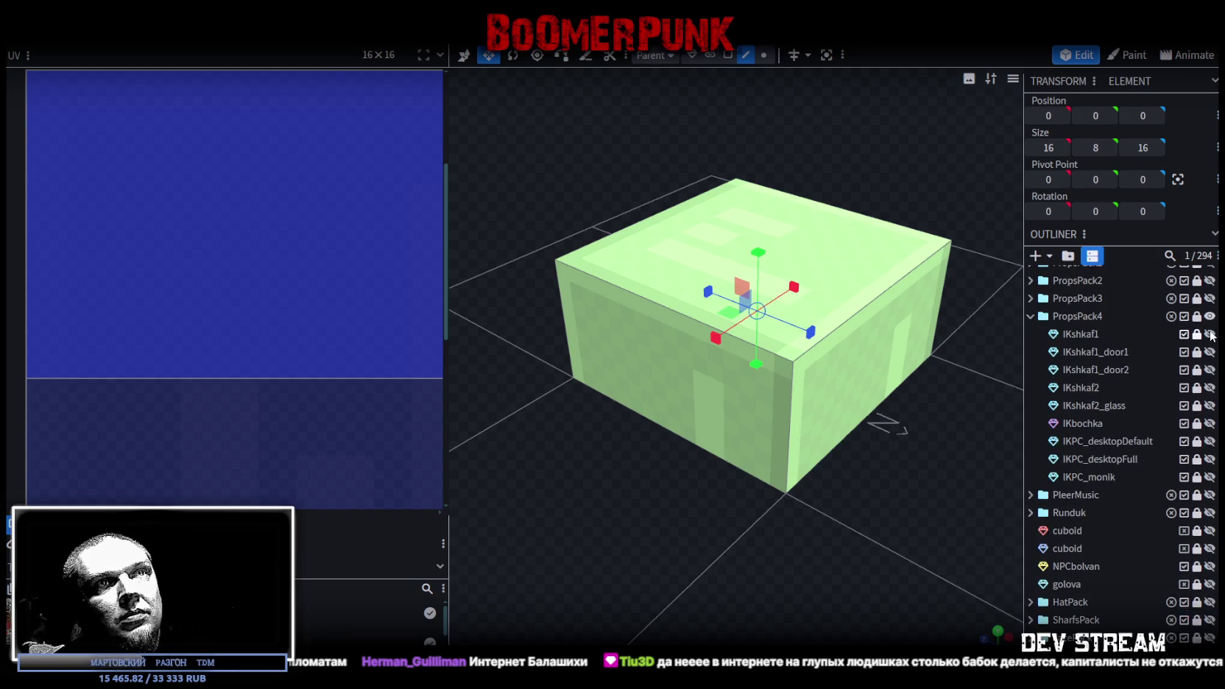
{"action": "left_click", "coordinate": [1209, 333]}
{"action": "left_click_drag", "start_coordinate": [915, 476], "coordinate": [881, 454]}
- Lower the box's top face and move a side face inward to flatten and narrow it
{"action": "left_click", "coordinate": [727, 55]}
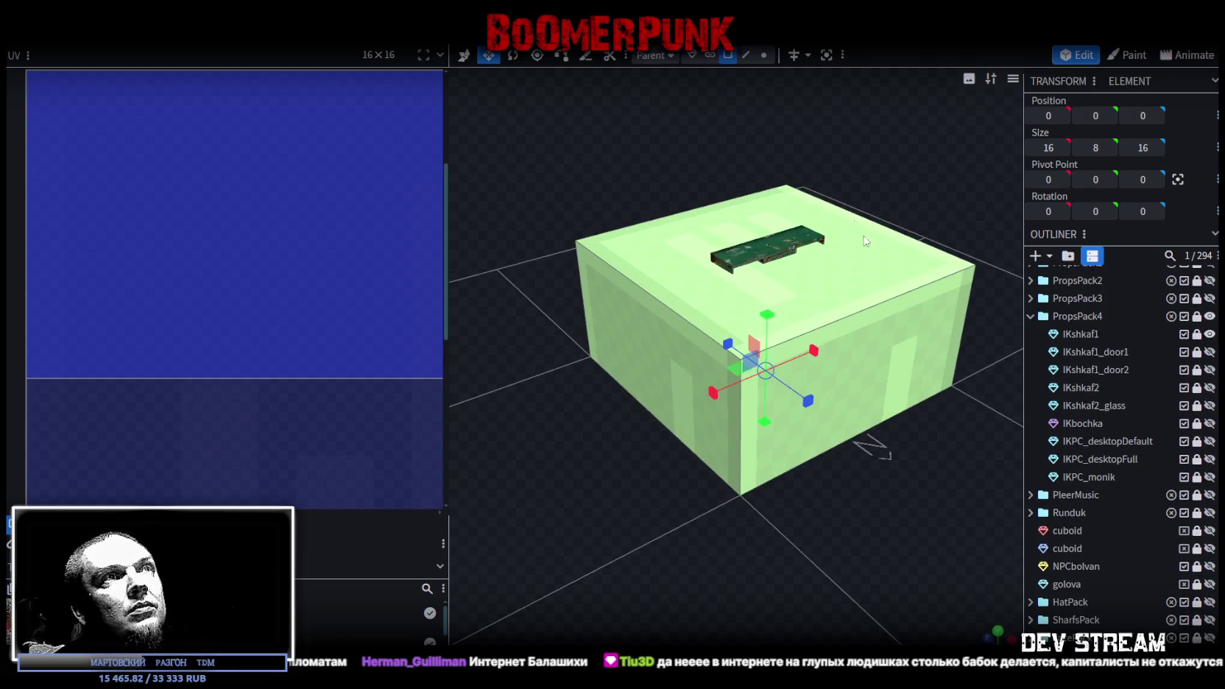
{"action": "left_click", "coordinate": [865, 241]}
{"action": "key", "text": "v"}
{"action": "left_click_drag", "start_coordinate": [773, 193], "coordinate": [768, 280]}
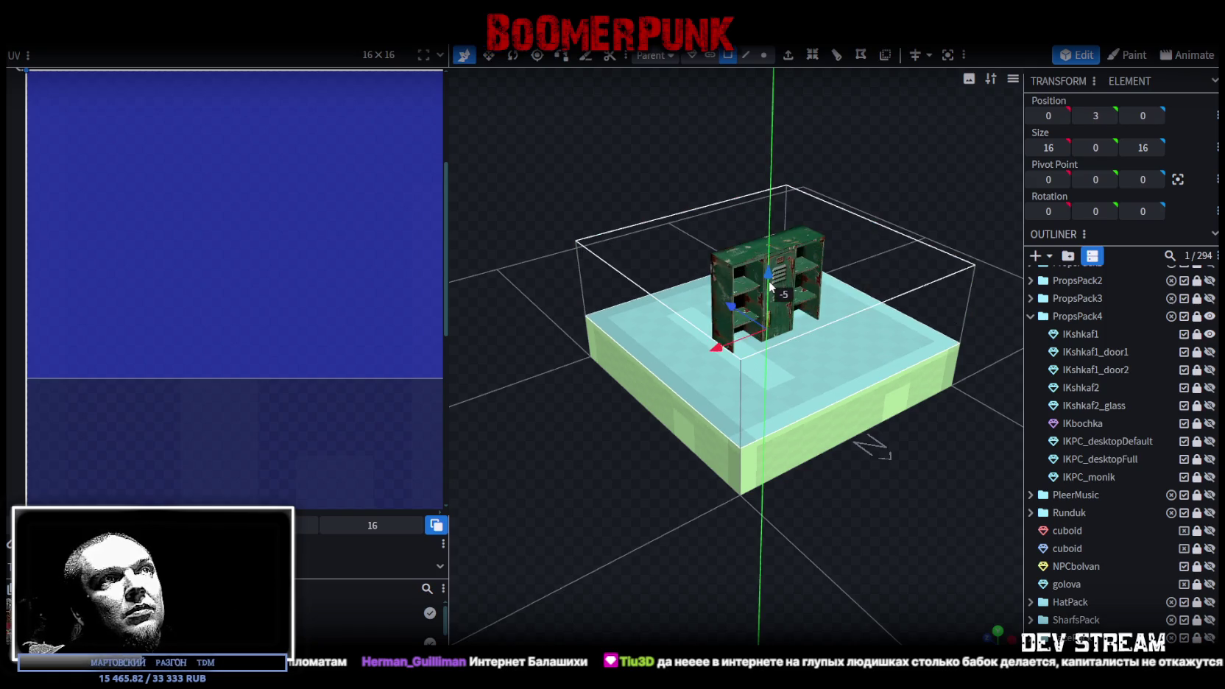
{"action": "mouse_move", "coordinate": [867, 525]}
{"action": "left_mouse_down"}
{"action": "mouse_move", "coordinate": [816, 447]}
{"action": "mouse_move", "coordinate": [808, 476]}
{"action": "mouse_move", "coordinate": [818, 292]}
{"action": "mouse_move", "coordinate": [791, 277]}
{"action": "left_mouse_up"}
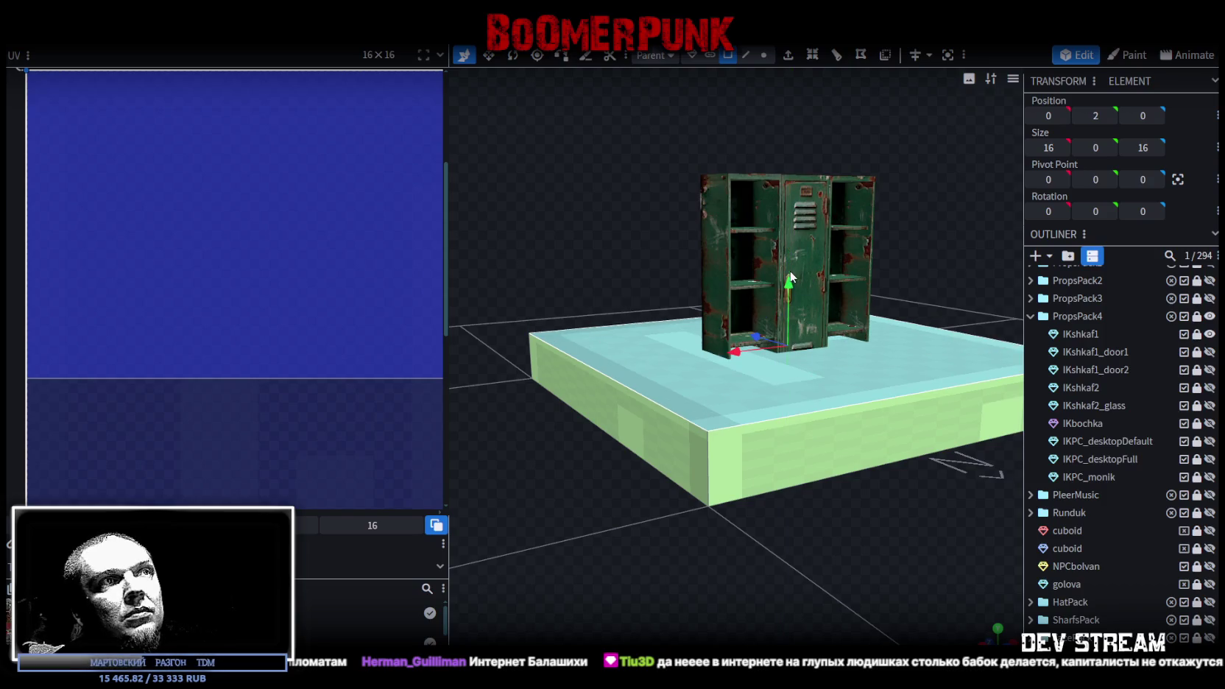
{"action": "left_click", "coordinate": [643, 447]}
{"action": "mouse_move", "coordinate": [726, 508]}
{"action": "left_mouse_down"}
{"action": "mouse_move", "coordinate": [543, 406]}
{"action": "mouse_move", "coordinate": [674, 399]}
{"action": "mouse_move", "coordinate": [699, 409]}
{"action": "left_mouse_up"}
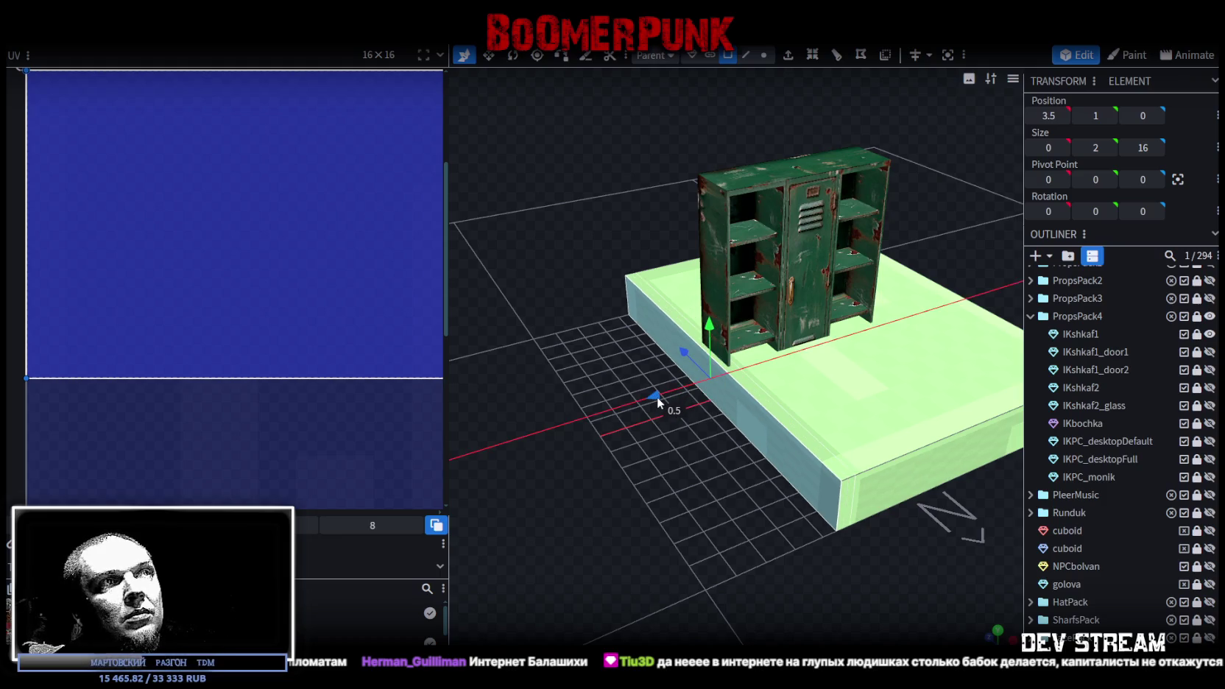
{"action": "mouse_move", "coordinate": [662, 395]}
{"action": "left_mouse_down"}
{"action": "mouse_move", "coordinate": [604, 423]}
{"action": "mouse_move", "coordinate": [936, 517]}
{"action": "left_mouse_up"}
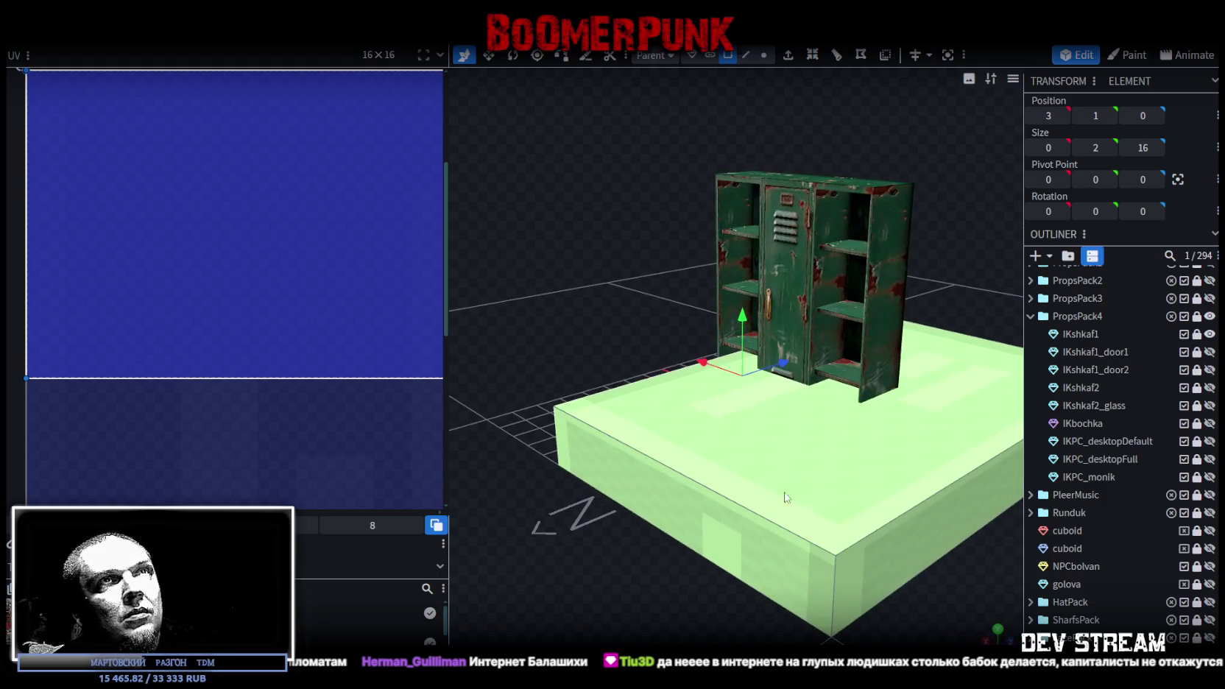
{"action": "left_click_drag", "start_coordinate": [955, 453], "coordinate": [848, 516]}
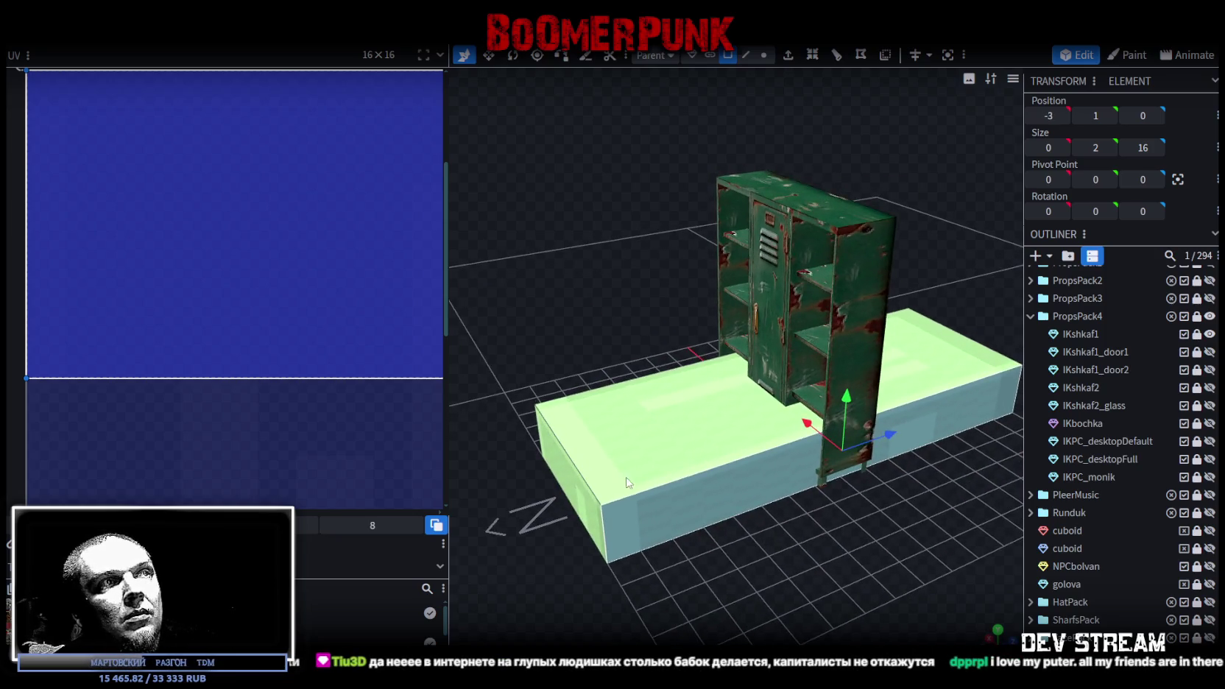
- Pull both end faces inward to shorten the block into a thin slab
{"action": "left_click", "coordinate": [584, 490]}
{"action": "mouse_move", "coordinate": [627, 467]}
{"action": "left_mouse_down"}
{"action": "mouse_move", "coordinate": [955, 546]}
{"action": "mouse_move", "coordinate": [912, 550]}
{"action": "left_mouse_up"}
{"action": "left_click", "coordinate": [933, 511]}
{"action": "left_click_drag", "start_coordinate": [933, 511], "coordinate": [991, 549]}
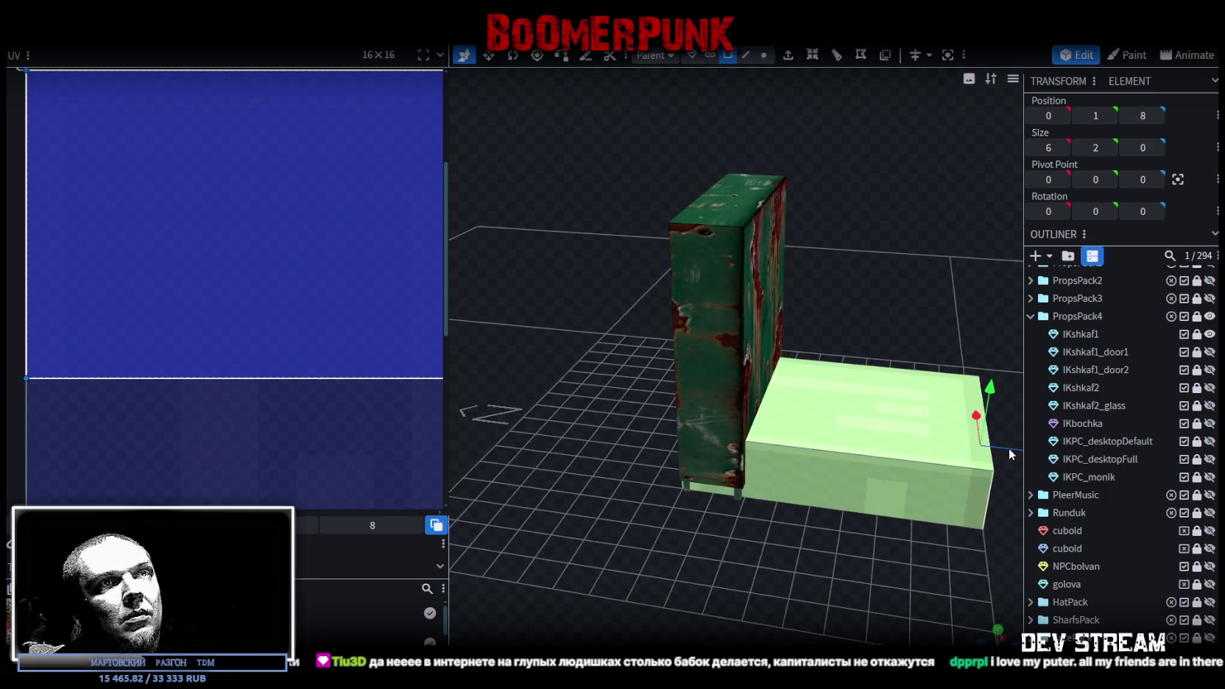
{"action": "left_click_drag", "start_coordinate": [1009, 449], "coordinate": [788, 430]}
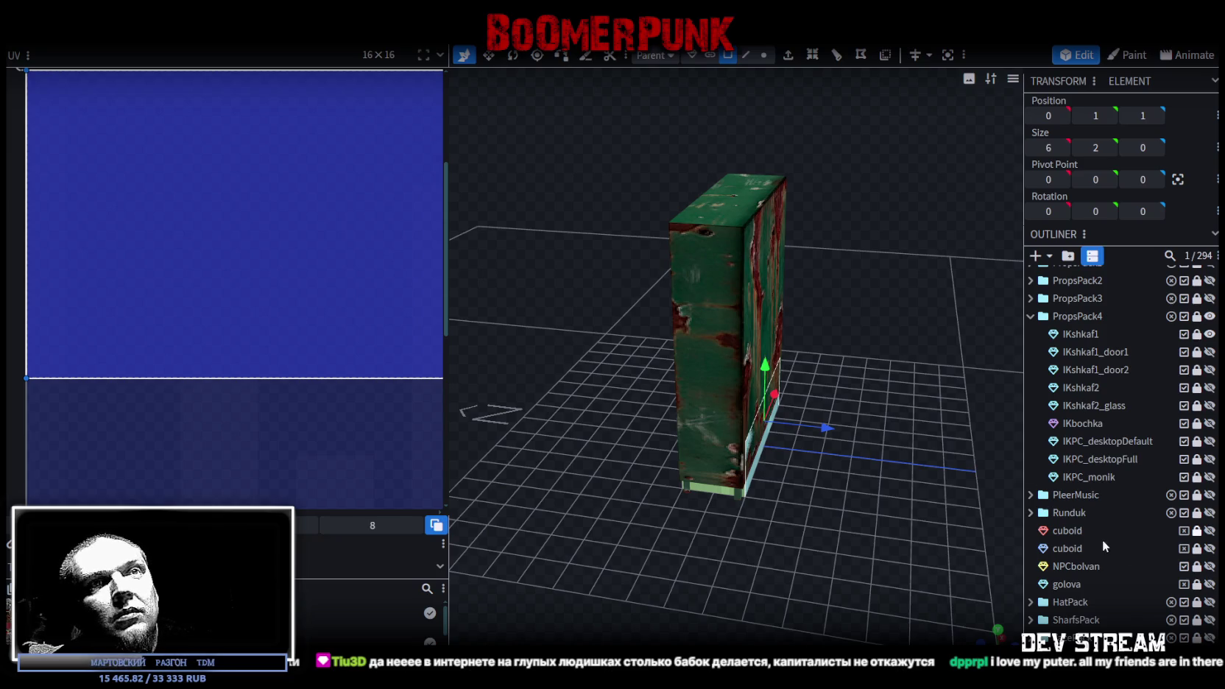
{"action": "scroll", "coordinate": [1111, 541], "scroll_direction": "down", "scroll_amount": 3}
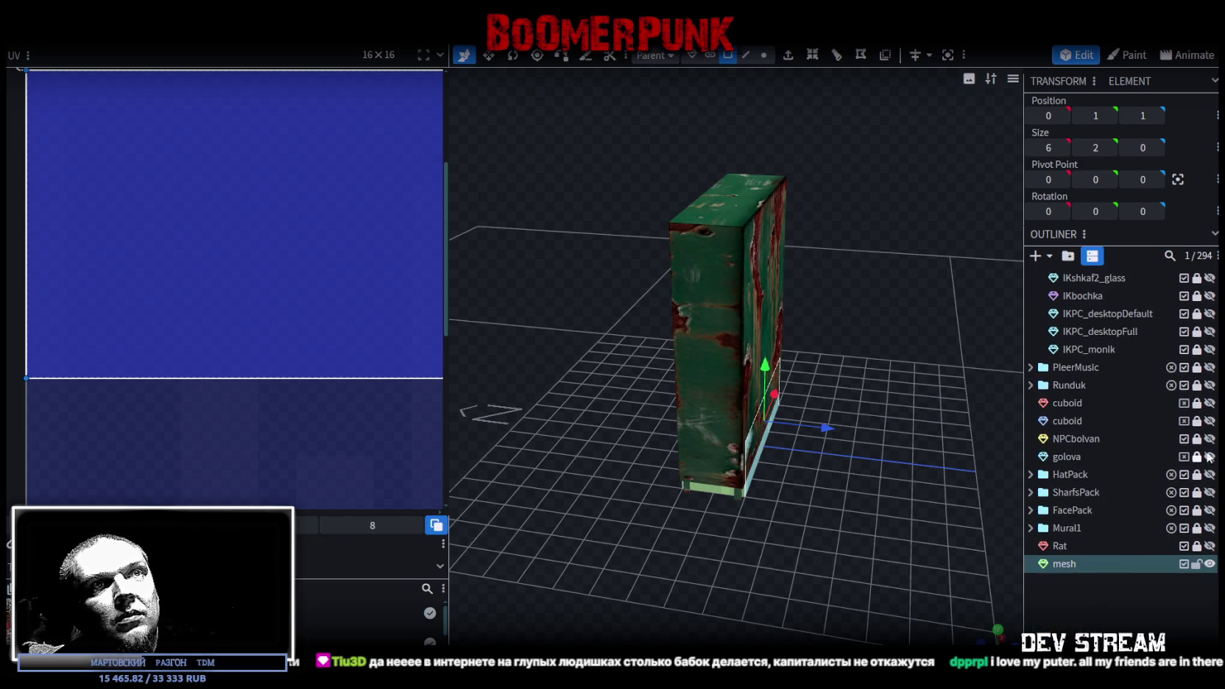
- Move the slab into PropsPack4, hide the cabinet, and raise the slab to about 1.85 height
{"action": "left_click_drag", "start_coordinate": [1078, 564], "coordinate": [1105, 352]}
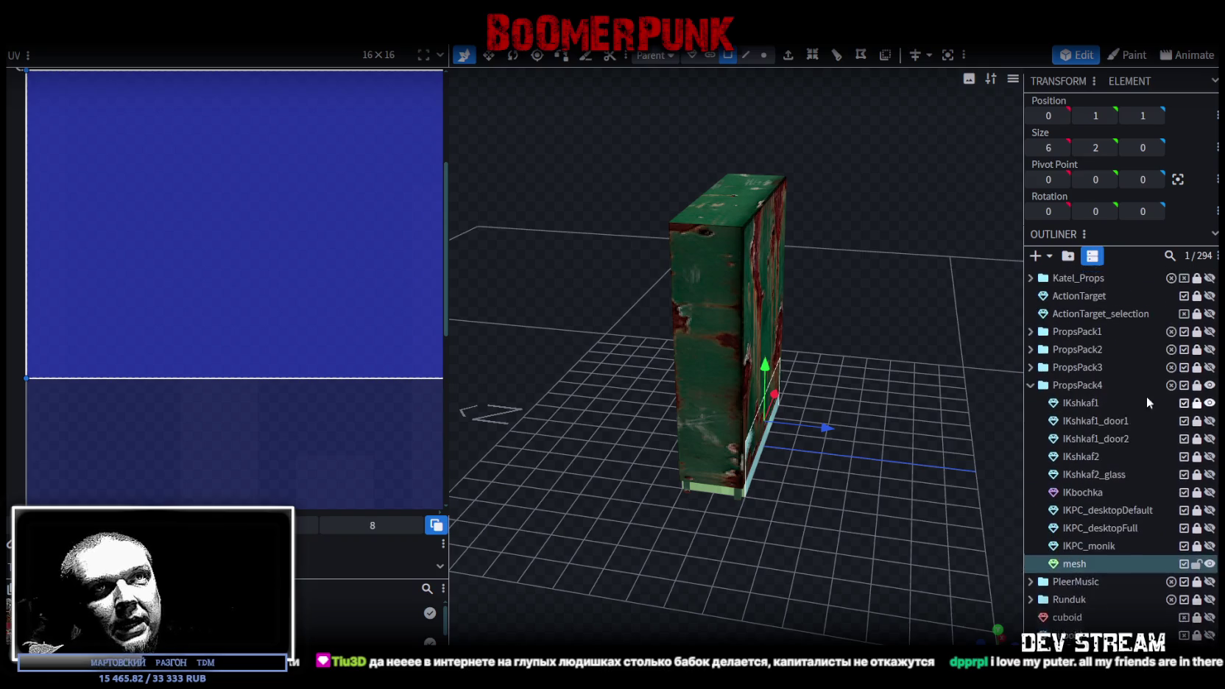
{"action": "scroll", "coordinate": [1143, 398], "scroll_direction": "up", "scroll_amount": 1}
{"action": "left_click", "coordinate": [1209, 435]}
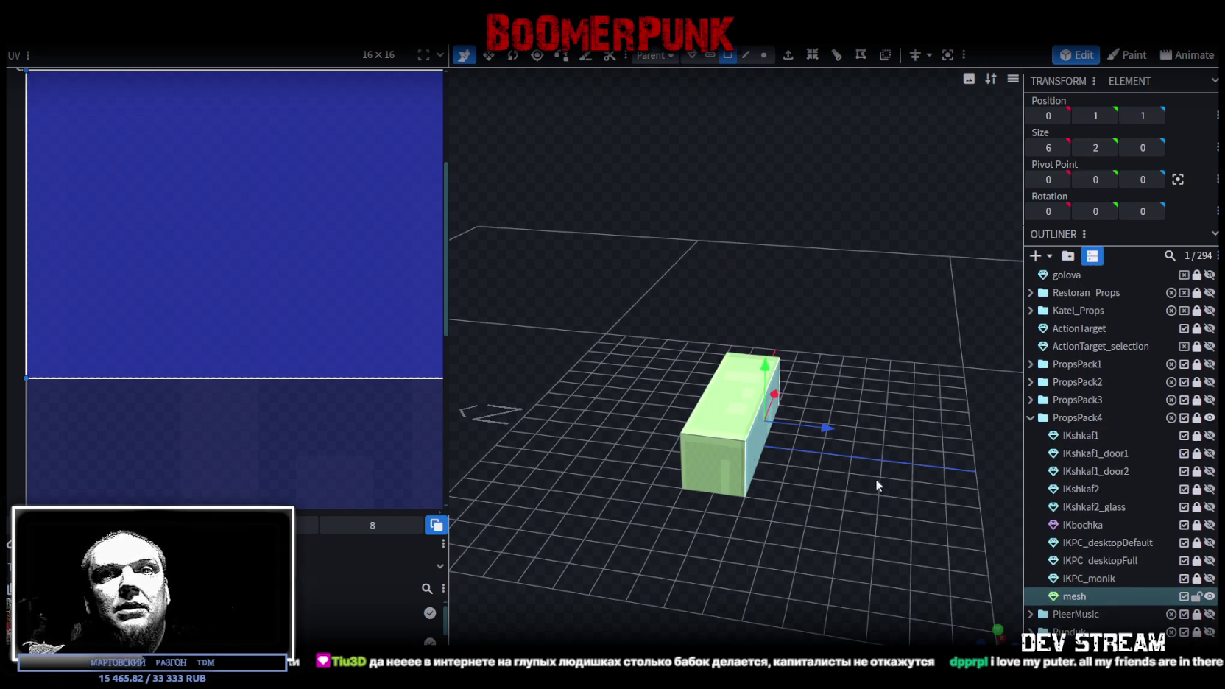
{"action": "key", "text": "KP_1"}
{"action": "left_click_drag", "start_coordinate": [829, 549], "coordinate": [840, 551]}
{"action": "left_click_drag", "start_coordinate": [691, 568], "coordinate": [691, 422]}
{"action": "mouse_move", "coordinate": [586, 437]}
{"action": "left_mouse_down"}
{"action": "mouse_move", "coordinate": [685, 433]}
{"action": "mouse_move", "coordinate": [647, 442]}
{"action": "left_mouse_up"}
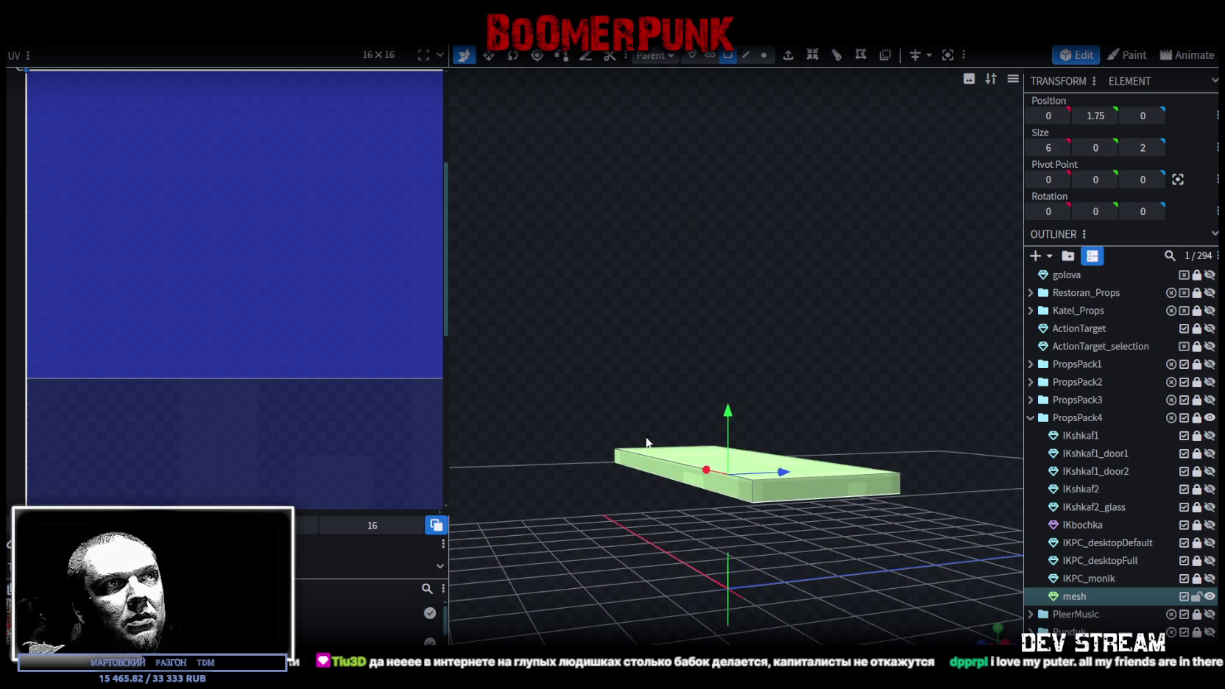
{"action": "left_click_drag", "start_coordinate": [725, 416], "coordinate": [729, 417]}
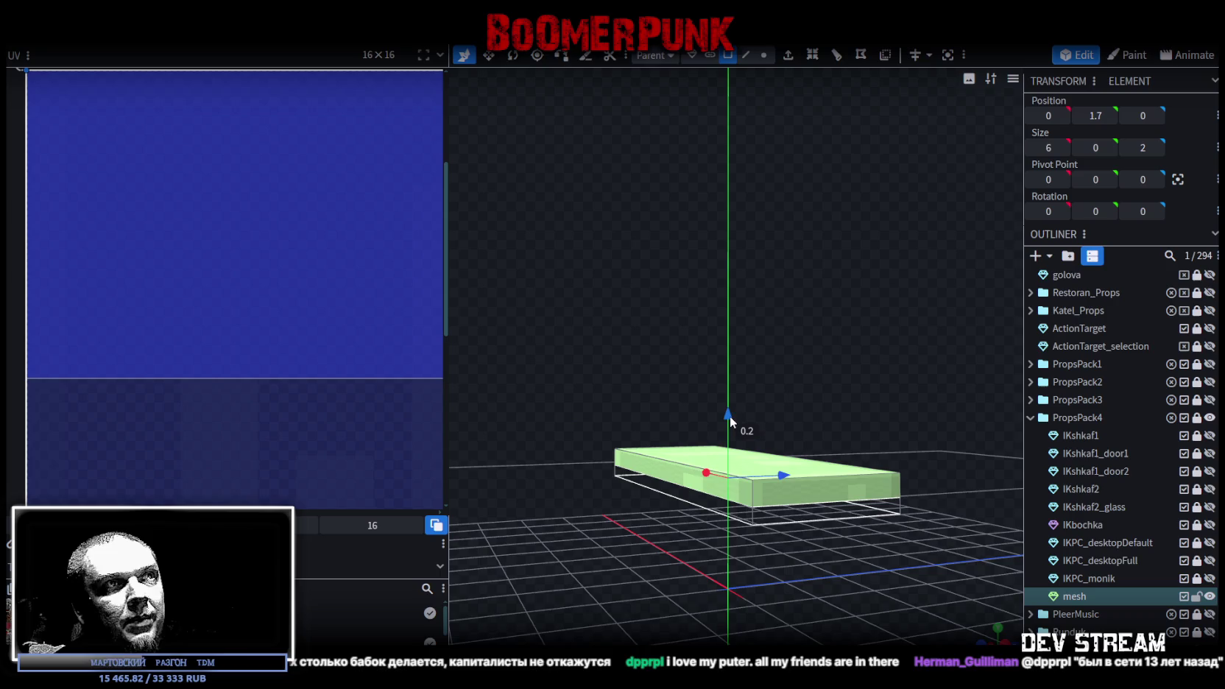
{"action": "mouse_move", "coordinate": [598, 494]}
{"action": "left_mouse_down"}
{"action": "mouse_move", "coordinate": [805, 566]}
{"action": "mouse_move", "coordinate": [693, 551]}
{"action": "mouse_move", "coordinate": [745, 556]}
{"action": "left_mouse_up"}
{"action": "key", "text": "ctrl+z"}
{"action": "key", "text": "ctrl+z"}
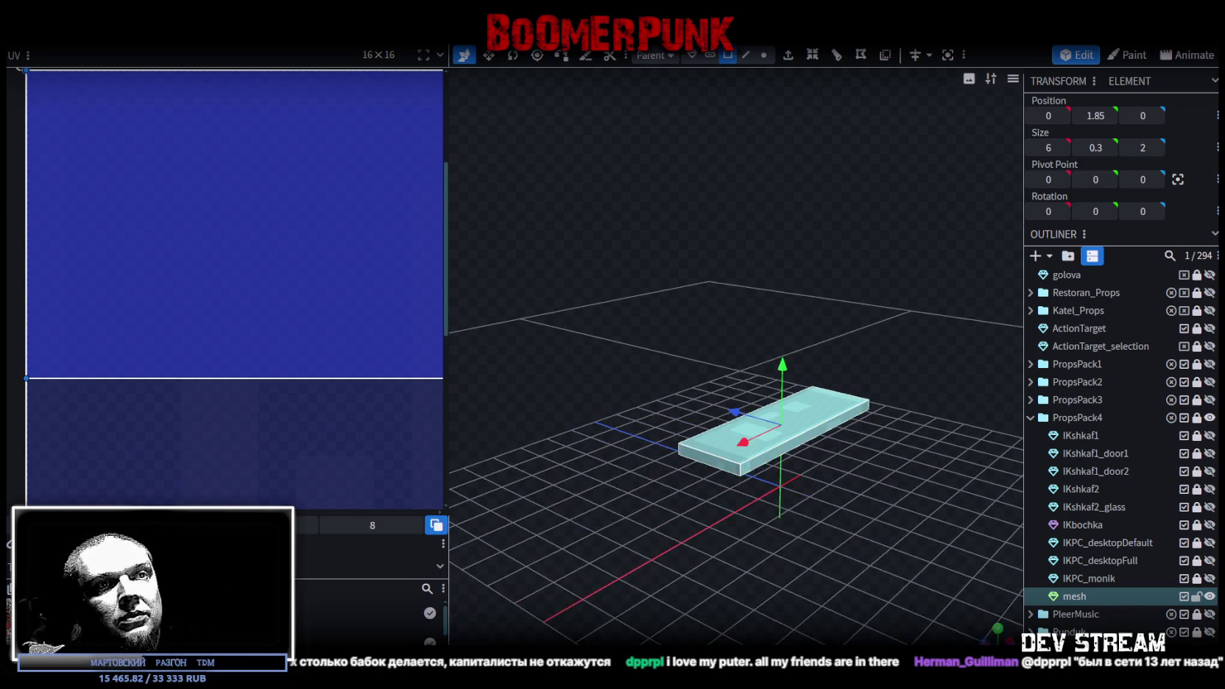
{"action": "left_click", "coordinate": [999, 627]}
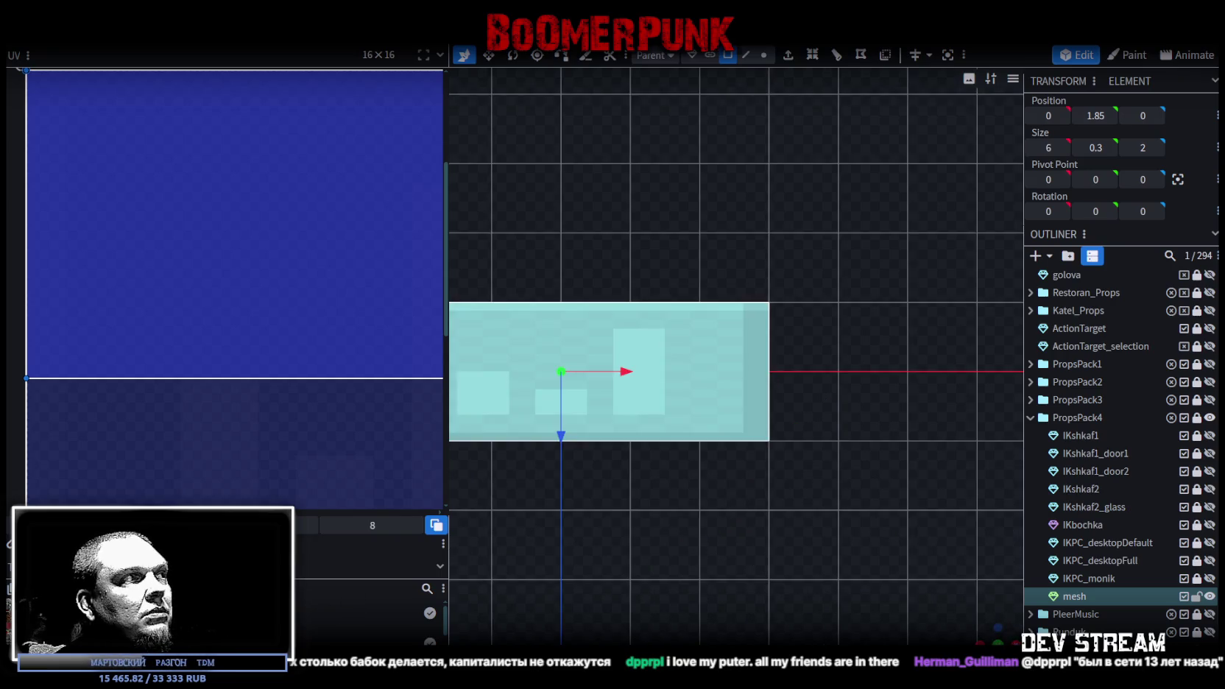
- Apply the PropsPack4.png texture to the mesh
{"action": "scroll", "coordinate": [162, 390], "scroll_direction": "down", "scroll_amount": 3}
{"action": "scroll", "coordinate": [162, 390], "scroll_direction": "down", "scroll_amount": 2}
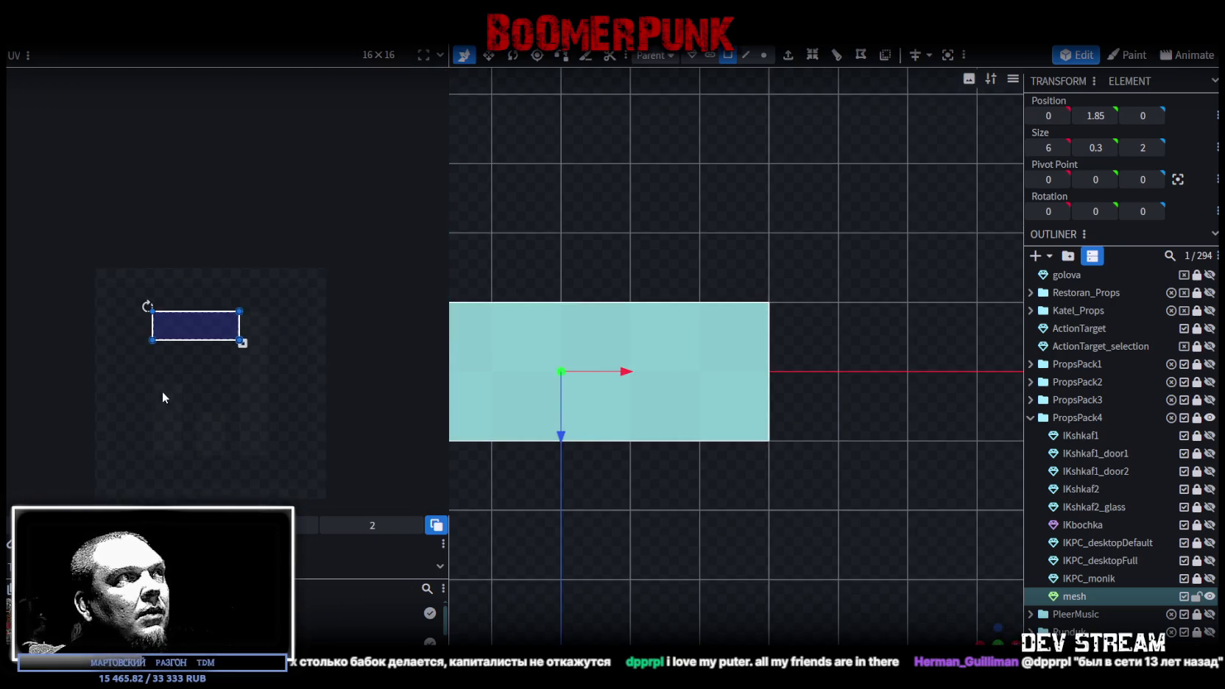
{"action": "right_click", "coordinate": [1062, 597]}
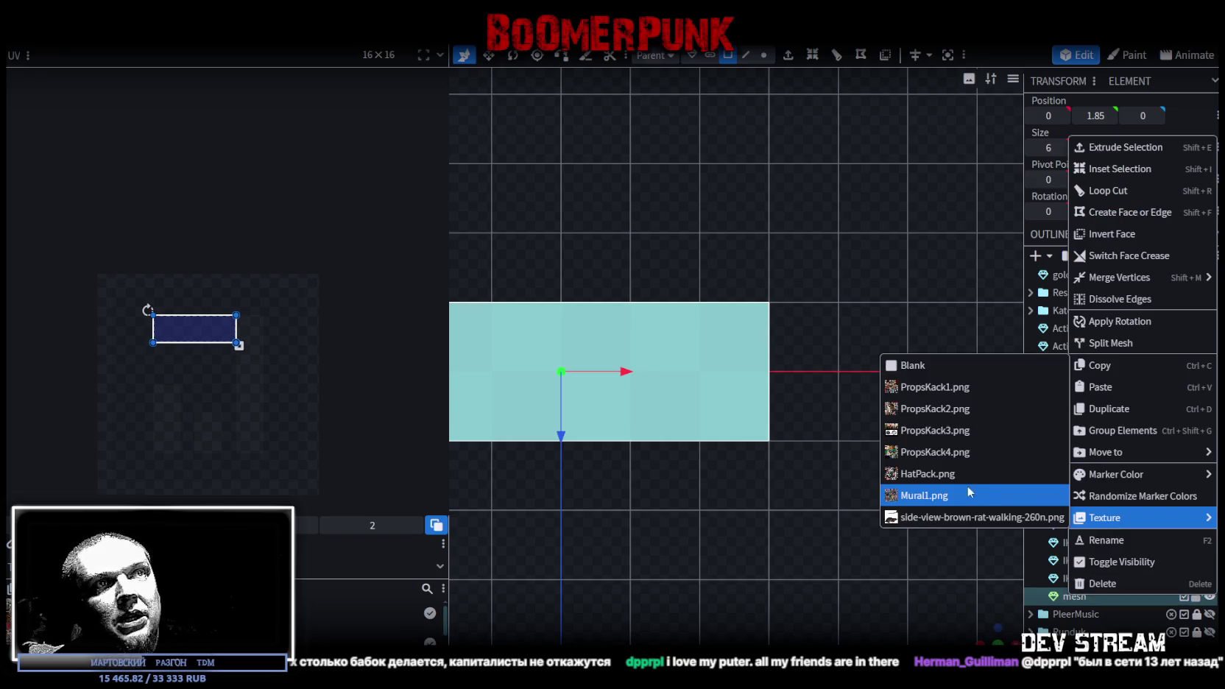
{"action": "left_click", "coordinate": [969, 453]}
{"action": "scroll", "coordinate": [118, 320], "scroll_direction": "up", "scroll_amount": 2}
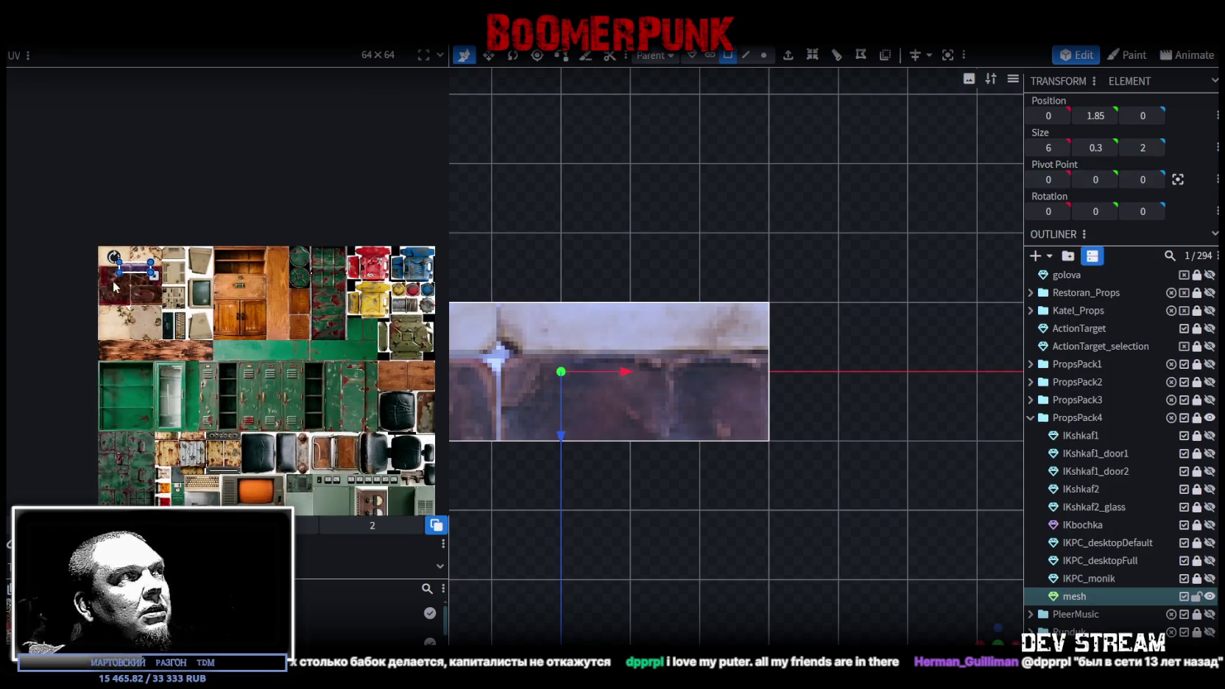
{"action": "left_click_drag", "start_coordinate": [133, 267], "coordinate": [330, 371]}
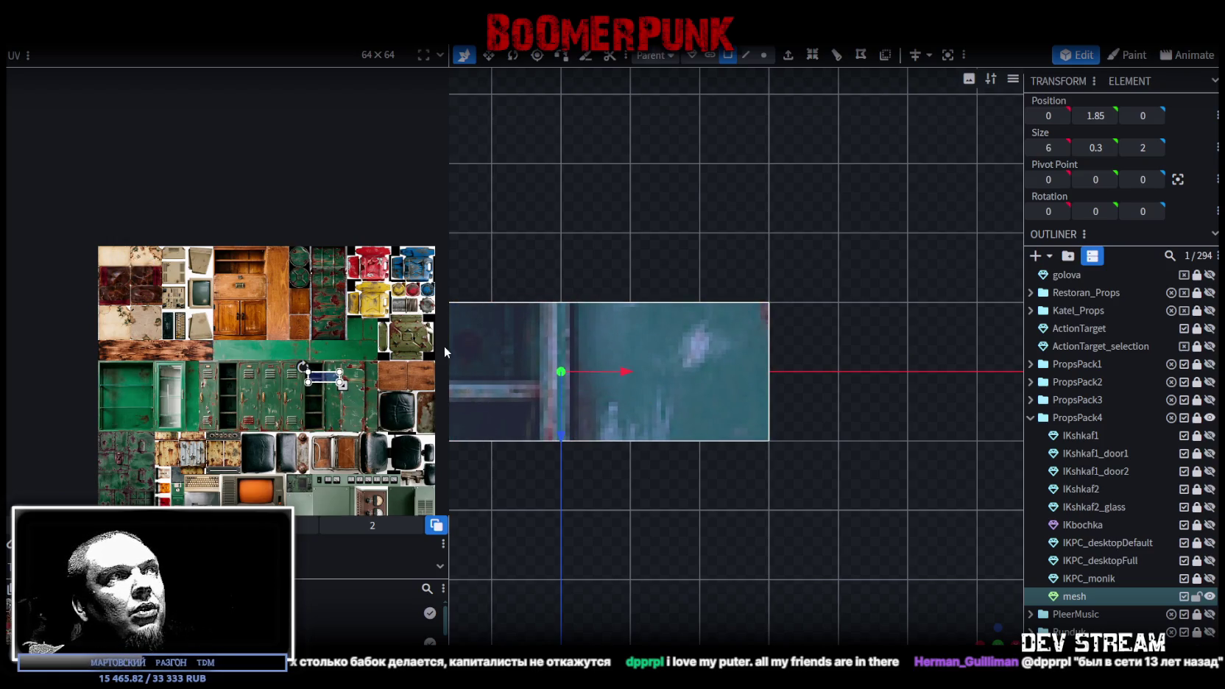
- Move the face's UV box onto the dark wood strip of the texture
{"action": "left_click_drag", "start_coordinate": [448, 337], "coordinate": [177, 337]}
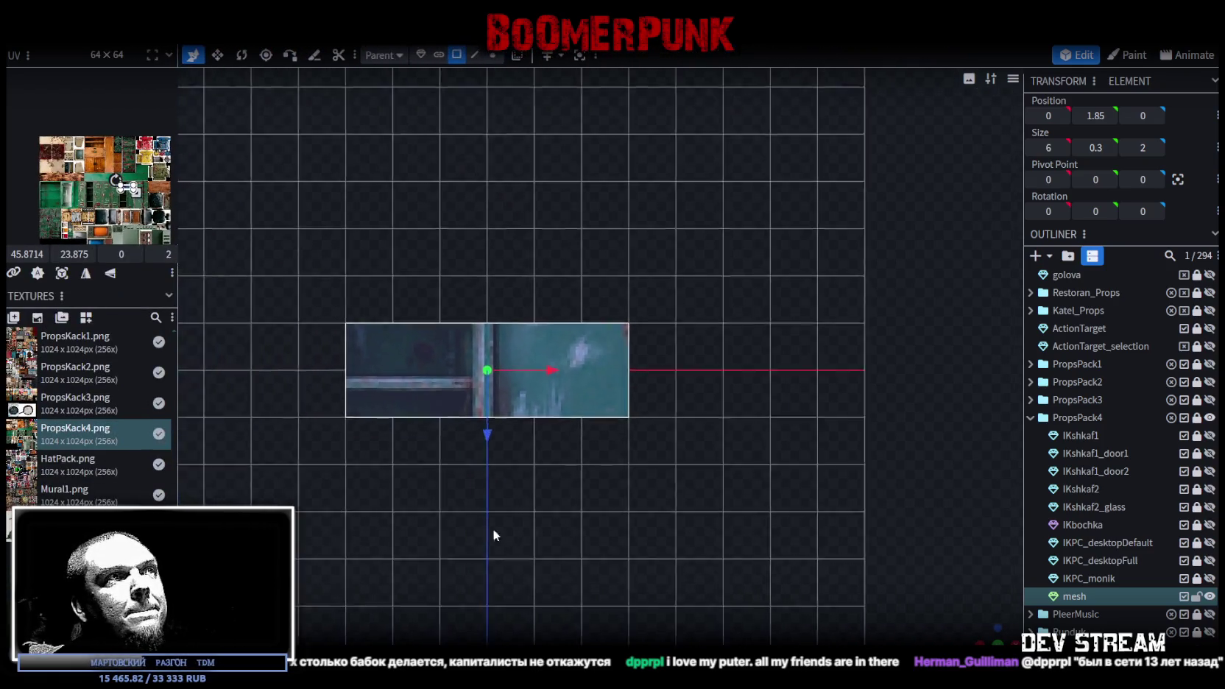
{"action": "left_click_drag", "start_coordinate": [828, 565], "coordinate": [663, 517]}
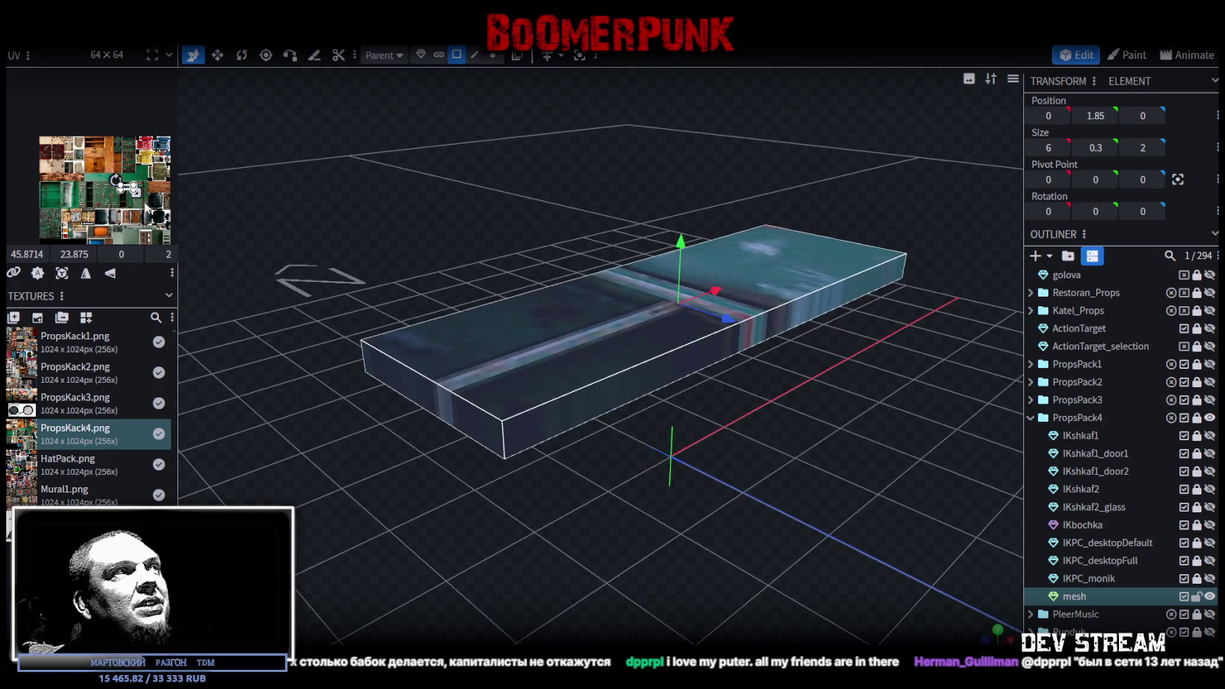
{"action": "scroll", "coordinate": [147, 210], "scroll_direction": "up", "scroll_amount": 2}
{"action": "left_click_drag", "start_coordinate": [139, 186], "coordinate": [14, 169]}
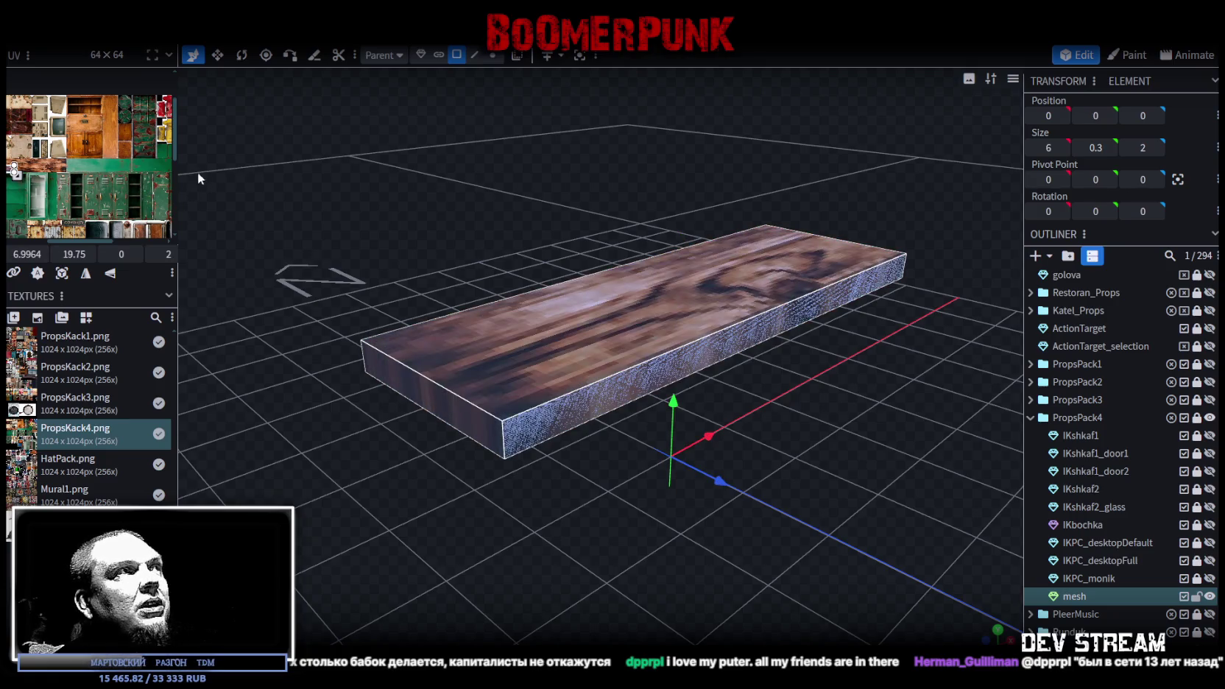
{"action": "left_click_drag", "start_coordinate": [177, 151], "coordinate": [457, 287]}
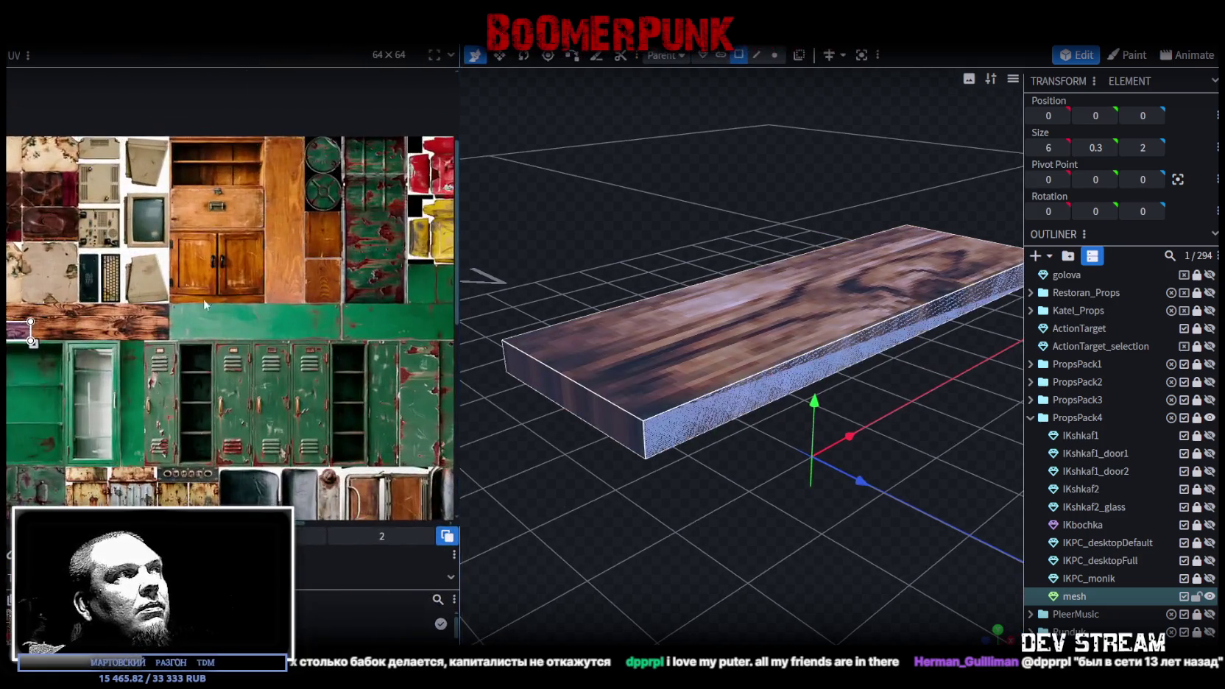
{"action": "scroll", "coordinate": [184, 341], "scroll_direction": "up", "scroll_amount": 3}
{"action": "scroll", "coordinate": [191, 338], "scroll_direction": "up", "scroll_amount": 3}
{"action": "left_click_drag", "start_coordinate": [239, 336], "coordinate": [173, 270]}
{"action": "scroll", "coordinate": [173, 270], "scroll_direction": "up", "scroll_amount": 3}
{"action": "mouse_move", "coordinate": [240, 352]}
{"action": "left_mouse_down"}
{"action": "mouse_move", "coordinate": [249, 321]}
{"action": "mouse_move", "coordinate": [224, 294]}
{"action": "left_mouse_up"}
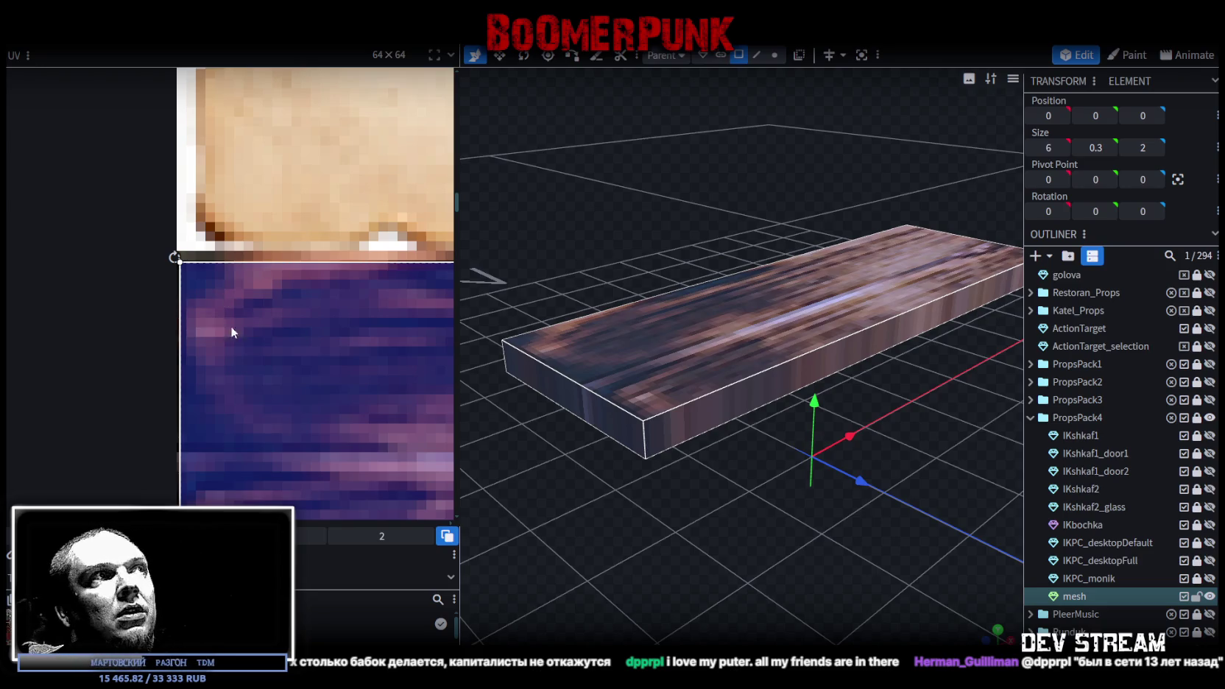
- Resize the UV box so it covers the whole wood plank area
{"action": "scroll", "coordinate": [231, 331], "scroll_direction": "down", "scroll_amount": 3}
{"action": "scroll", "coordinate": [271, 355], "scroll_direction": "down", "scroll_amount": 3}
{"action": "scroll", "coordinate": [340, 353], "scroll_direction": "down", "scroll_amount": 3}
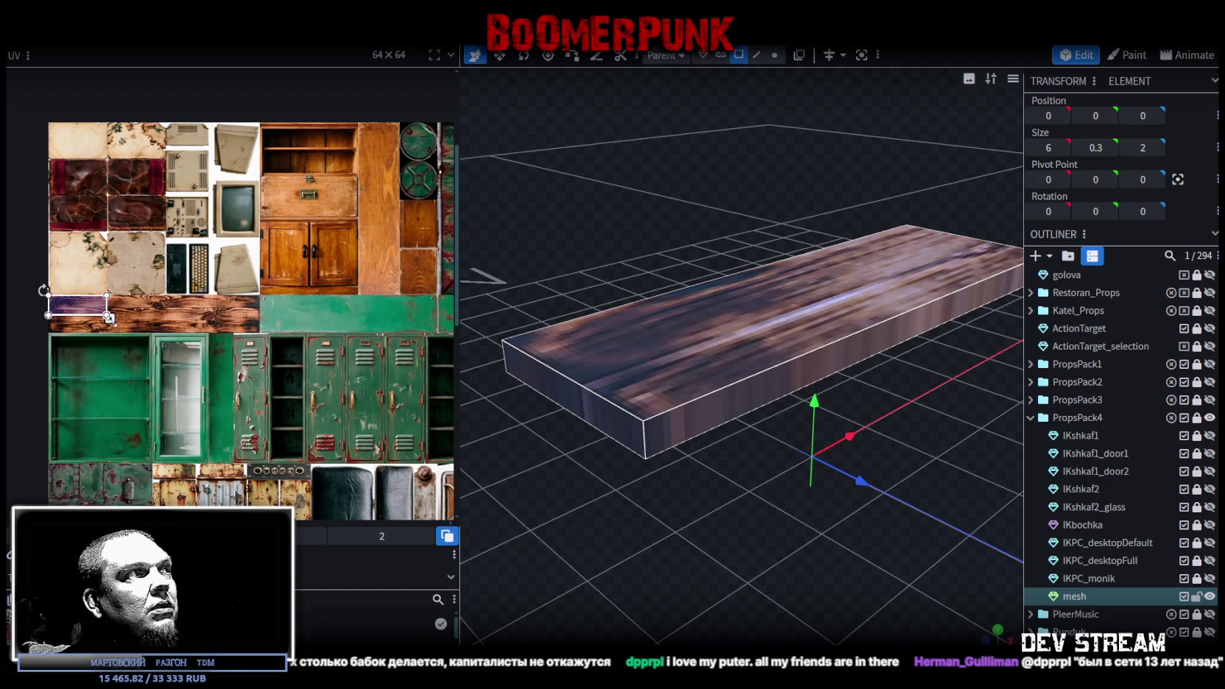
{"action": "left_click_drag", "start_coordinate": [107, 315], "coordinate": [177, 326]}
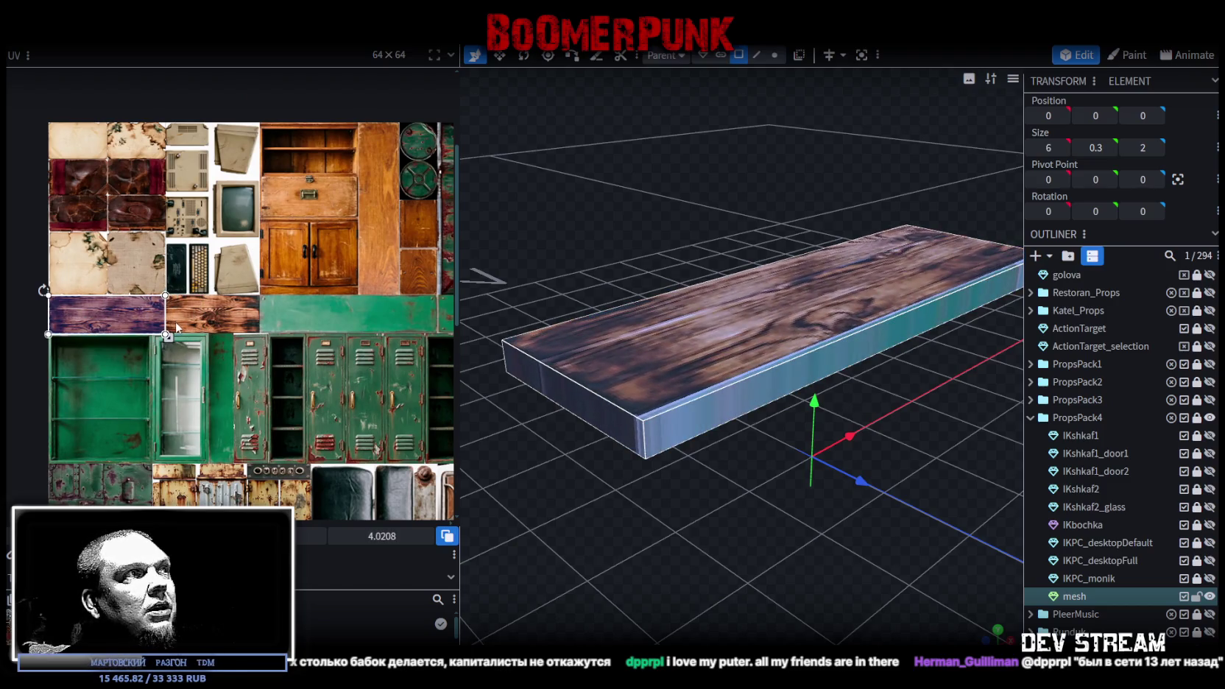
{"action": "scroll", "coordinate": [166, 335], "scroll_direction": "up", "scroll_amount": 3}
{"action": "left_click_drag", "start_coordinate": [167, 335], "coordinate": [163, 332]}
{"action": "scroll", "coordinate": [221, 316], "scroll_direction": "up", "scroll_amount": 5}
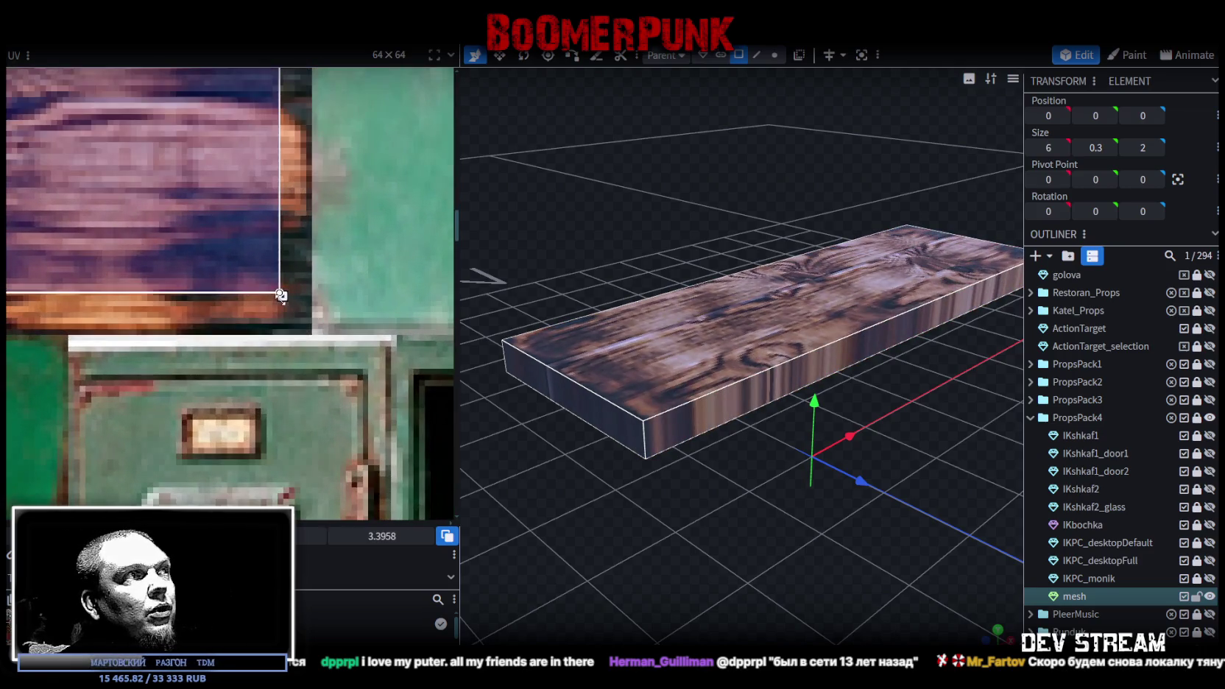
{"action": "left_click_drag", "start_coordinate": [280, 295], "coordinate": [313, 331]}
{"action": "left_click_drag", "start_coordinate": [313, 335], "coordinate": [312, 336]}
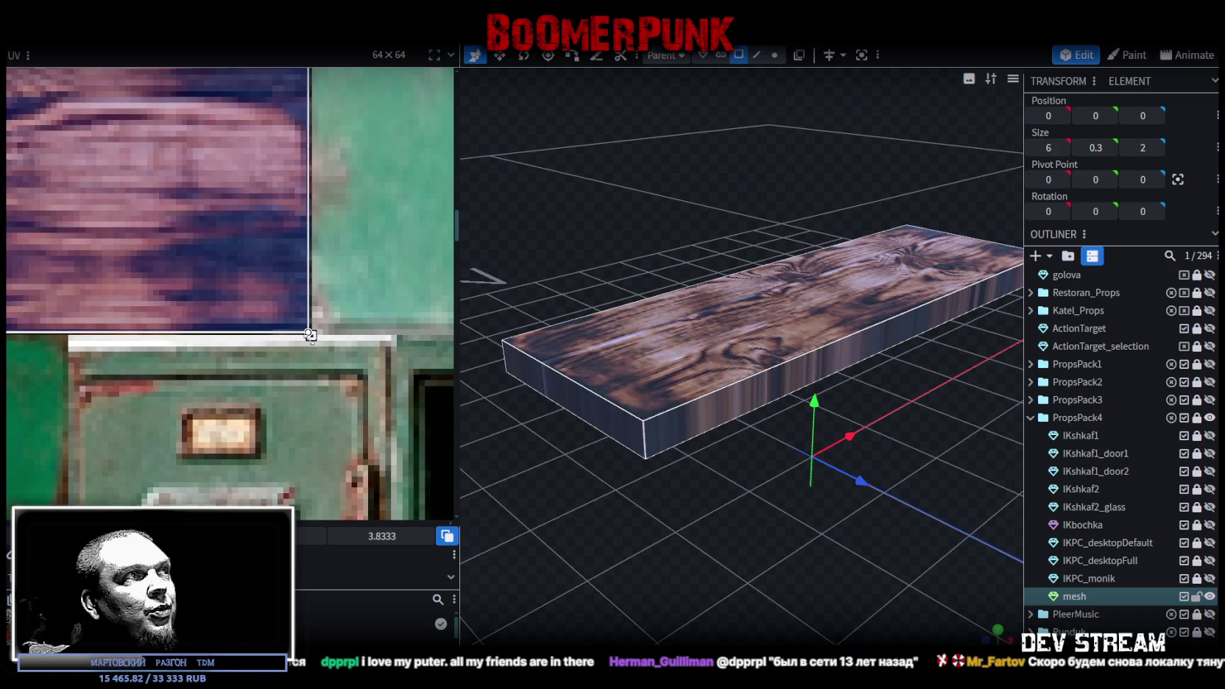
{"action": "scroll", "coordinate": [701, 419], "scroll_direction": "down", "scroll_amount": 3}
{"action": "scroll", "coordinate": [701, 420], "scroll_direction": "down", "scroll_amount": 2}
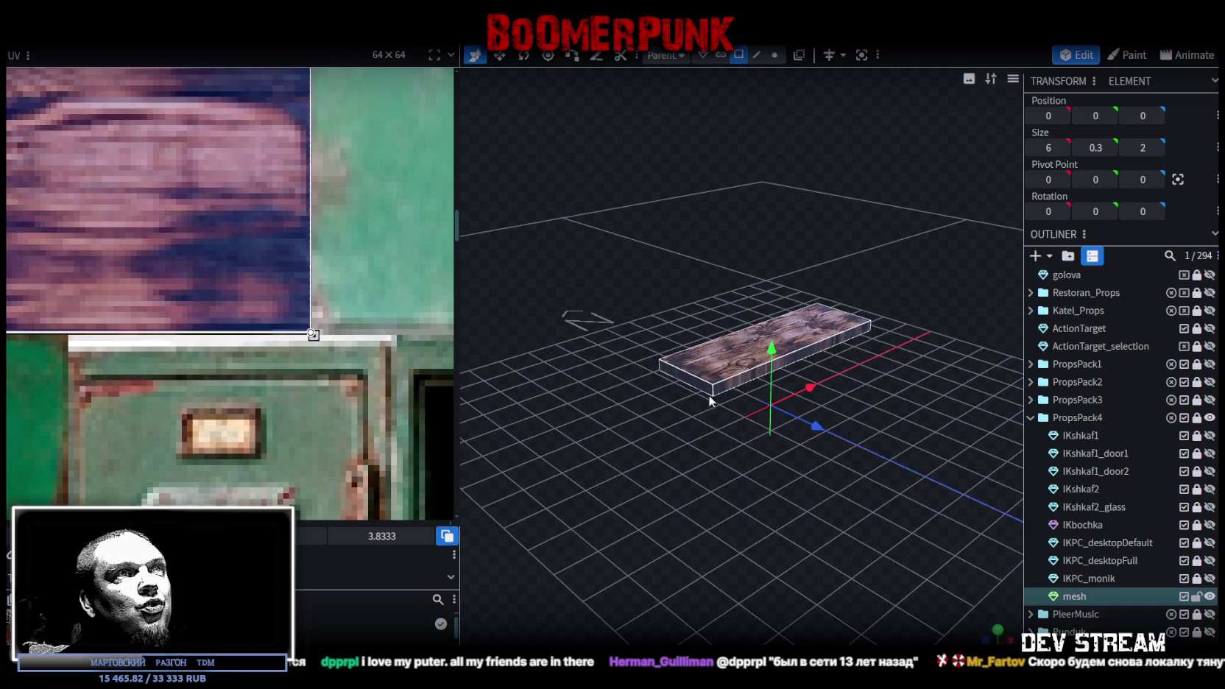
- Stretch the board to 10 units long on X and check it from several angles
{"action": "left_click_drag", "start_coordinate": [692, 381], "coordinate": [804, 386]}
{"action": "key", "text": "s"}
{"action": "left_click_drag", "start_coordinate": [799, 337], "coordinate": [863, 339]}
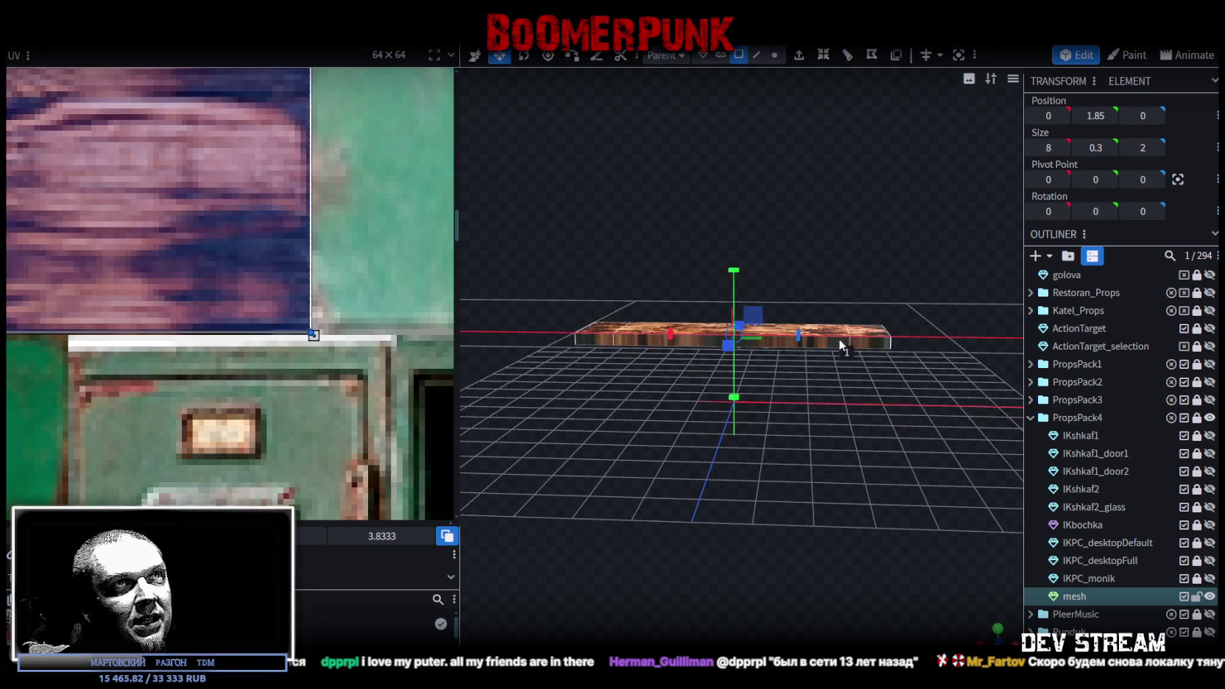
{"action": "mouse_move", "coordinate": [829, 246]}
{"action": "left_mouse_down"}
{"action": "mouse_move", "coordinate": [849, 382]}
{"action": "mouse_move", "coordinate": [816, 233]}
{"action": "mouse_move", "coordinate": [691, 224]}
{"action": "mouse_move", "coordinate": [714, 294]}
{"action": "left_mouse_up"}
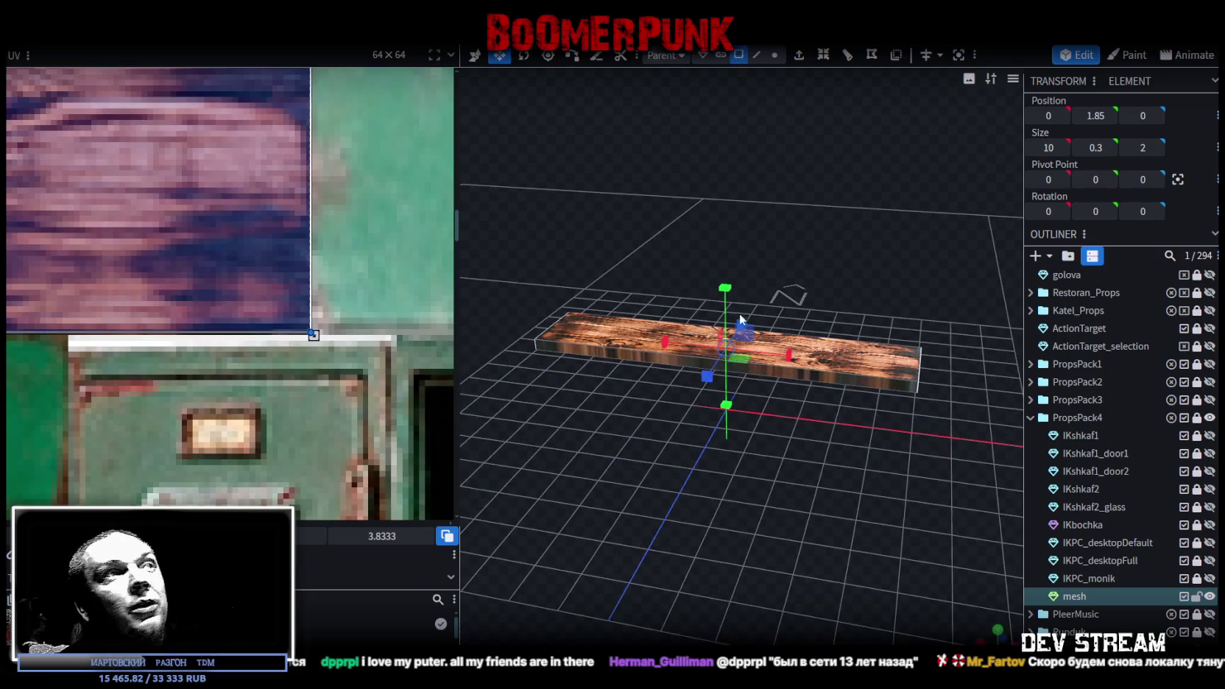
{"action": "scroll", "coordinate": [202, 257], "scroll_direction": "down", "scroll_amount": 3}
{"action": "scroll", "coordinate": [351, 250], "scroll_direction": "down", "scroll_amount": 3}
{"action": "mouse_move", "coordinate": [691, 482]}
{"action": "left_mouse_down"}
{"action": "mouse_move", "coordinate": [702, 503]}
{"action": "mouse_move", "coordinate": [729, 477]}
{"action": "left_mouse_up"}
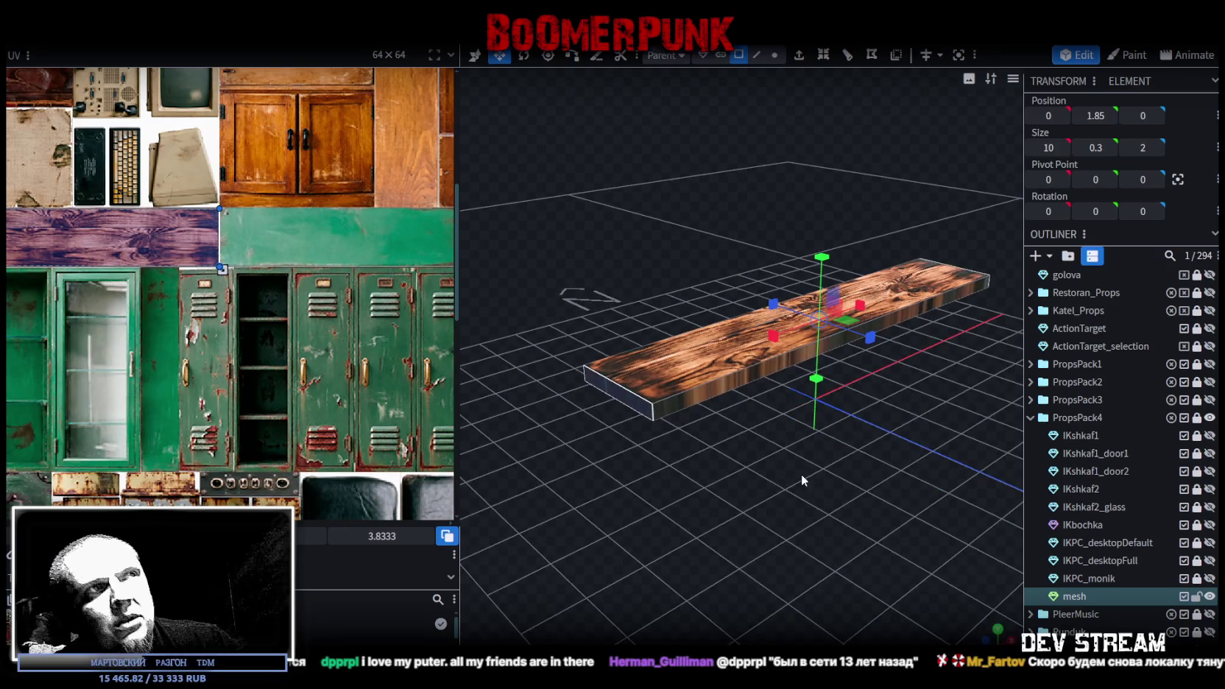
{"action": "left_click_drag", "start_coordinate": [805, 476], "coordinate": [788, 485]}
{"action": "left_click", "coordinate": [669, 430]}
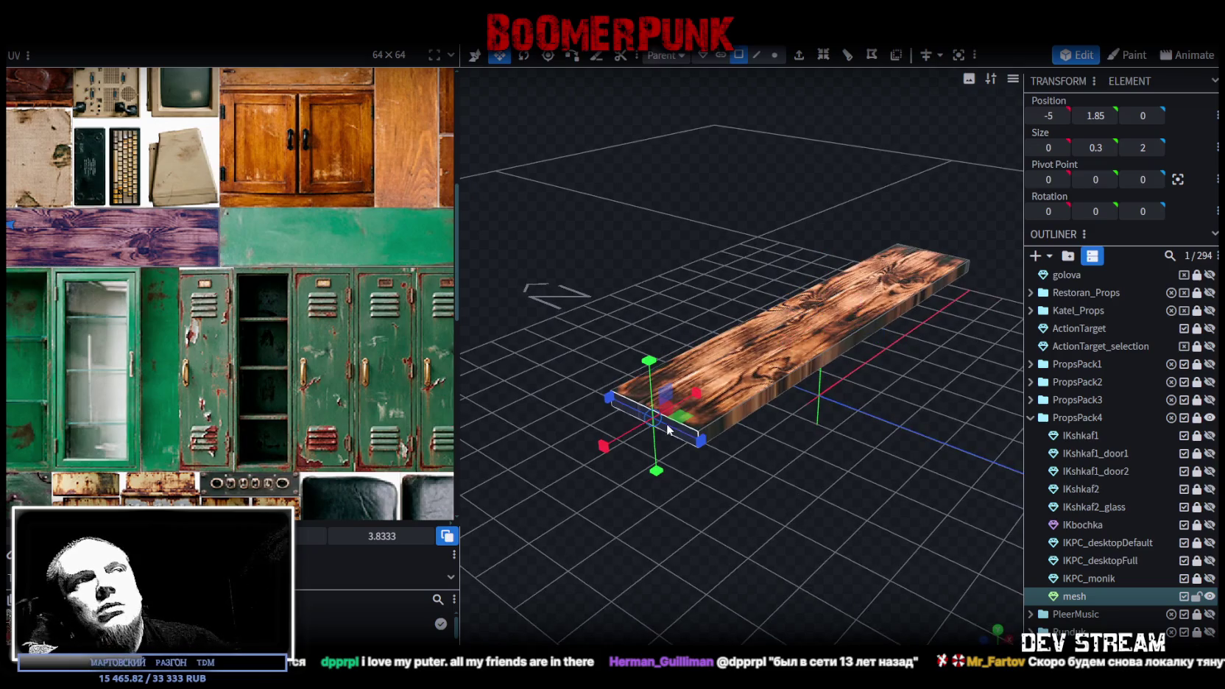
- Extrude the plank's left end face outward by 0.25
{"action": "left_click", "coordinate": [801, 55]}
{"action": "left_click", "coordinate": [742, 613]}
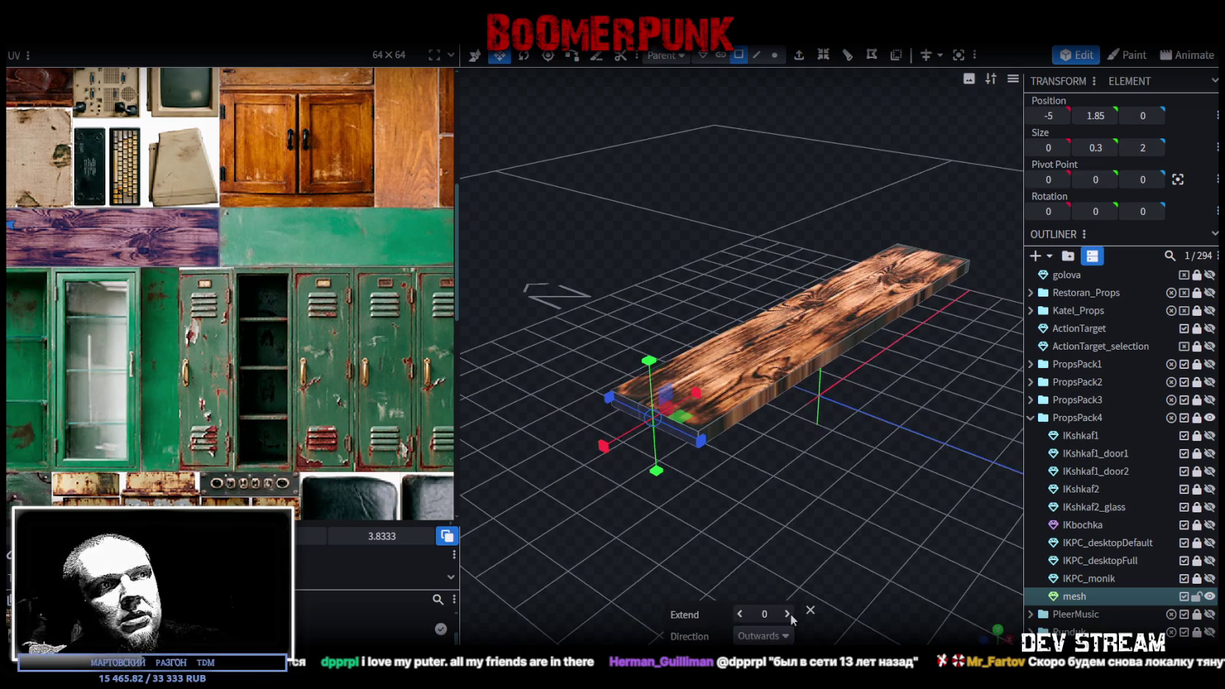
{"action": "left_click", "coordinate": [741, 616]}
{"action": "left_click_drag", "start_coordinate": [747, 530], "coordinate": [801, 412]}
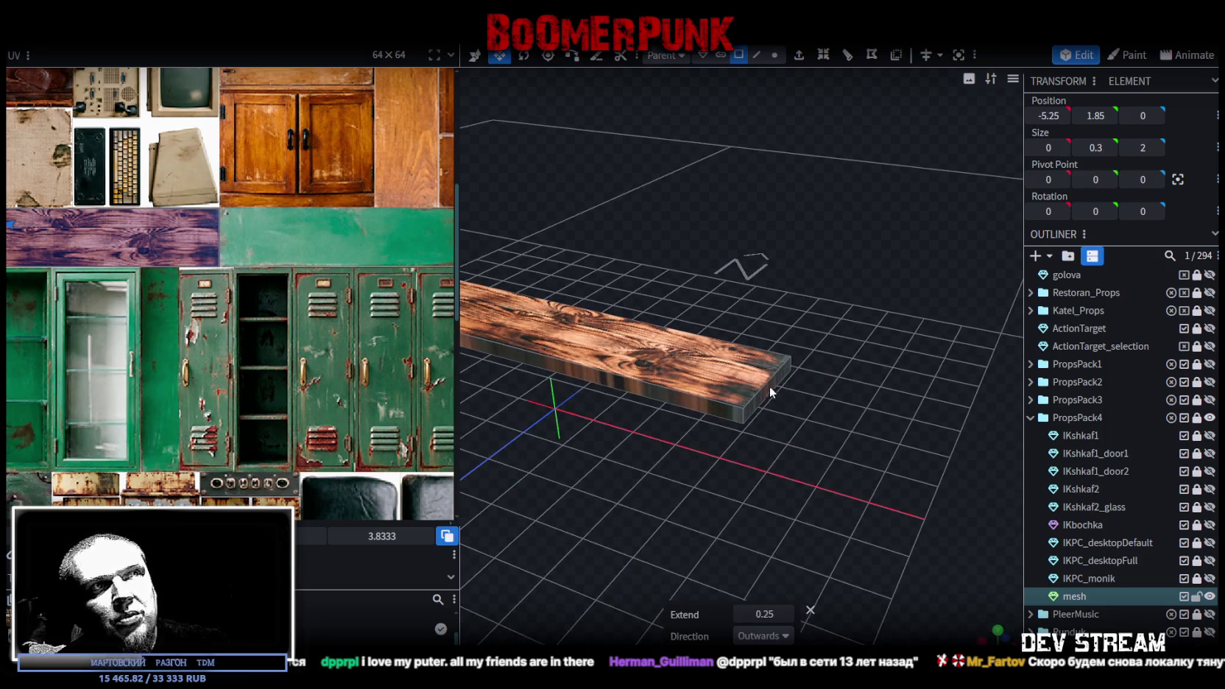
- Extrude the plank's right end face outward by 0.25
{"action": "left_click", "coordinate": [769, 386]}
{"action": "left_click", "coordinate": [801, 54]}
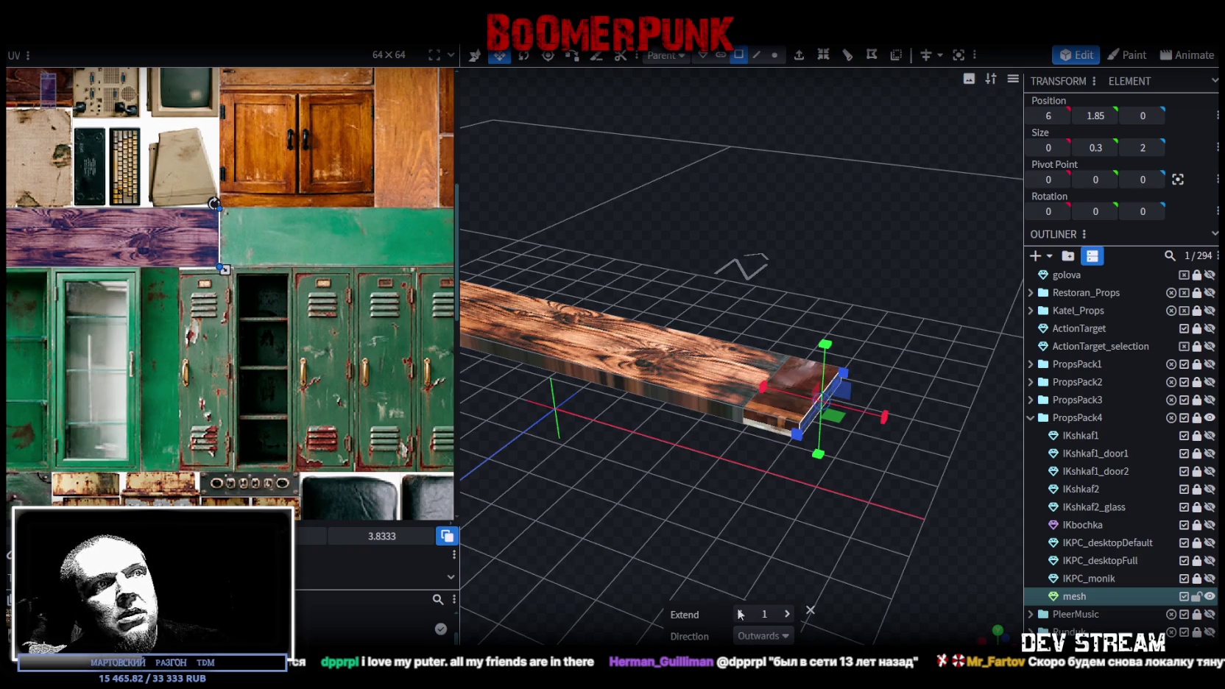
{"action": "left_click", "coordinate": [741, 614]}
{"action": "left_click", "coordinate": [787, 614]}
{"action": "mouse_move", "coordinate": [631, 540]}
{"action": "left_mouse_down"}
{"action": "mouse_move", "coordinate": [721, 459]}
{"action": "mouse_move", "coordinate": [811, 485]}
{"action": "mouse_move", "coordinate": [709, 427]}
{"action": "mouse_move", "coordinate": [748, 440]}
{"action": "left_mouse_up"}
- Inspect the plank's bottom and side faces, finishing in a flat front view
{"action": "left_click", "coordinate": [604, 274]}
{"action": "mouse_move", "coordinate": [603, 273]}
{"action": "left_mouse_down"}
{"action": "mouse_move", "coordinate": [688, 431]}
{"action": "mouse_move", "coordinate": [654, 347]}
{"action": "mouse_move", "coordinate": [748, 248]}
{"action": "left_mouse_up"}
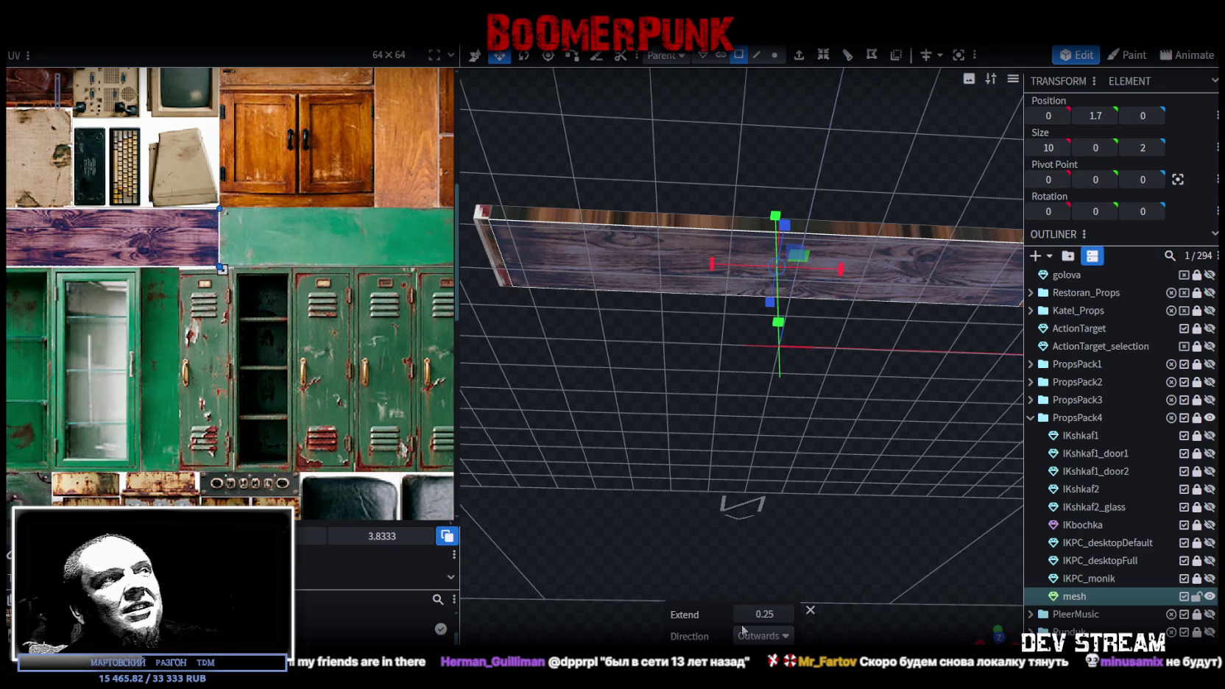
{"action": "mouse_move", "coordinate": [765, 474]}
{"action": "left_mouse_down"}
{"action": "mouse_move", "coordinate": [892, 576]}
{"action": "mouse_move", "coordinate": [746, 478]}
{"action": "mouse_move", "coordinate": [971, 528]}
{"action": "left_mouse_up"}
{"action": "left_click", "coordinate": [729, 482]}
{"action": "mouse_move", "coordinate": [918, 350]}
{"action": "left_mouse_down"}
{"action": "mouse_move", "coordinate": [729, 482]}
{"action": "mouse_move", "coordinate": [896, 589]}
{"action": "left_mouse_up"}
{"action": "left_click", "coordinate": [729, 481]}
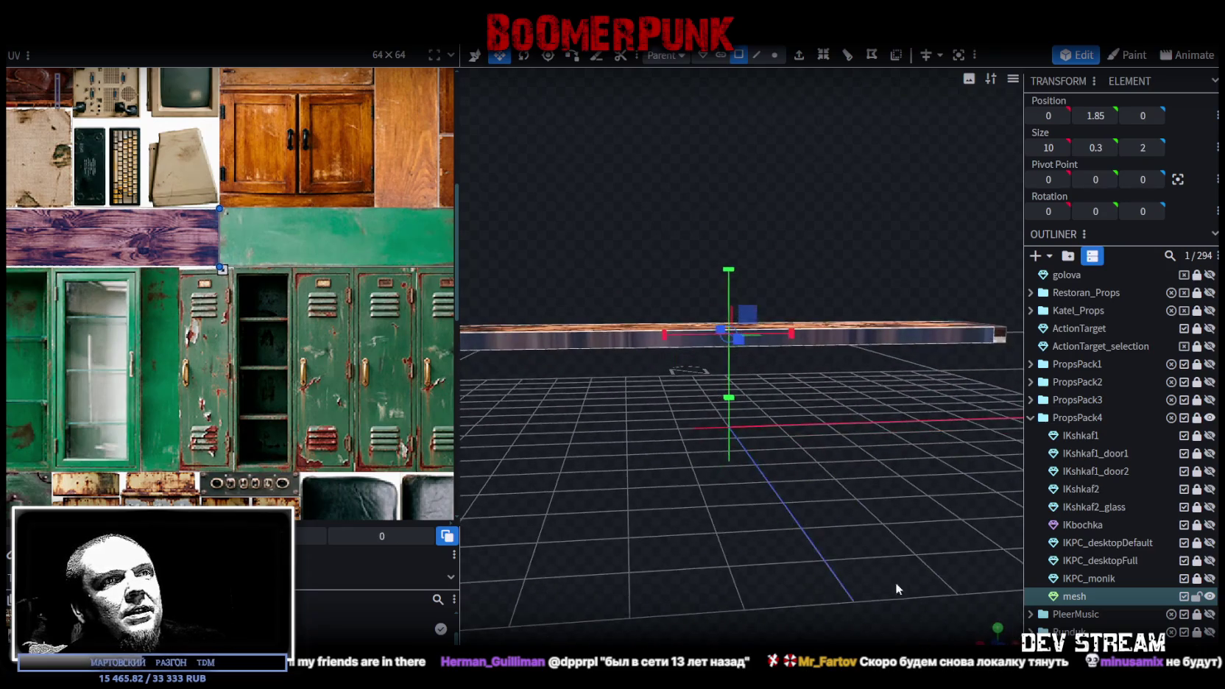
{"action": "key", "text": "KP_1"}
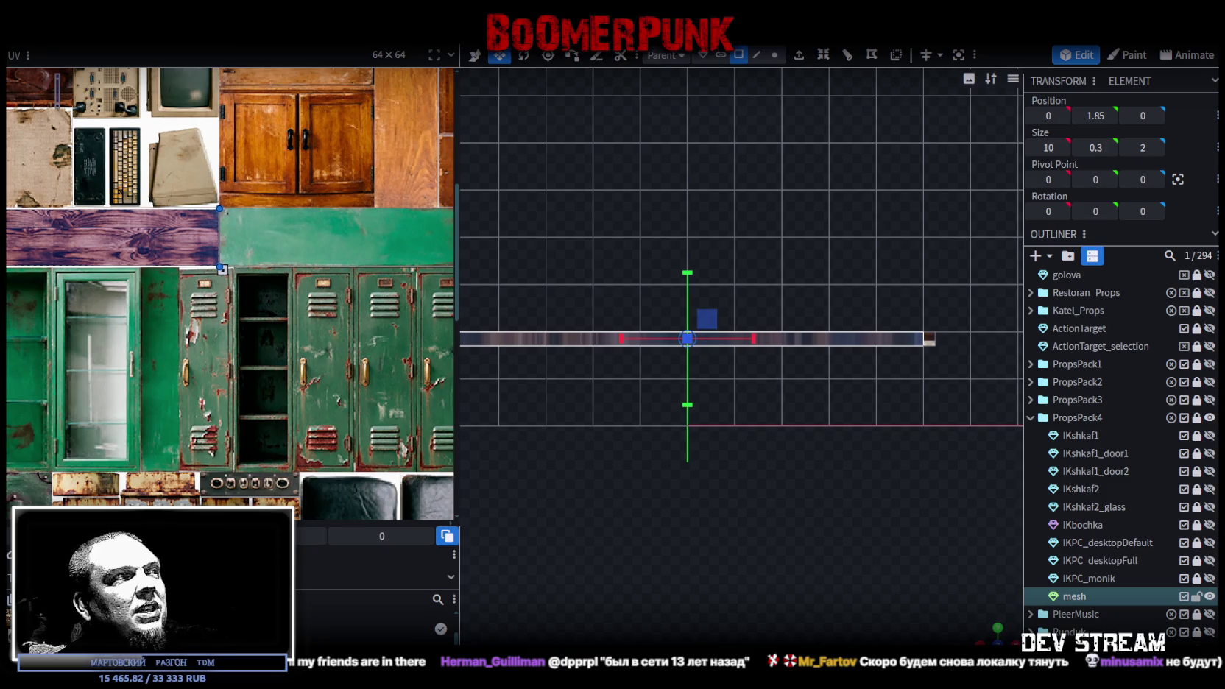
- Move the plank's side-face UV box onto the purple wood-grain area of the texture
{"action": "scroll", "coordinate": [81, 250], "scroll_direction": "down", "scroll_amount": 3}
{"action": "scroll", "coordinate": [81, 251], "scroll_direction": "up", "scroll_amount": 3}
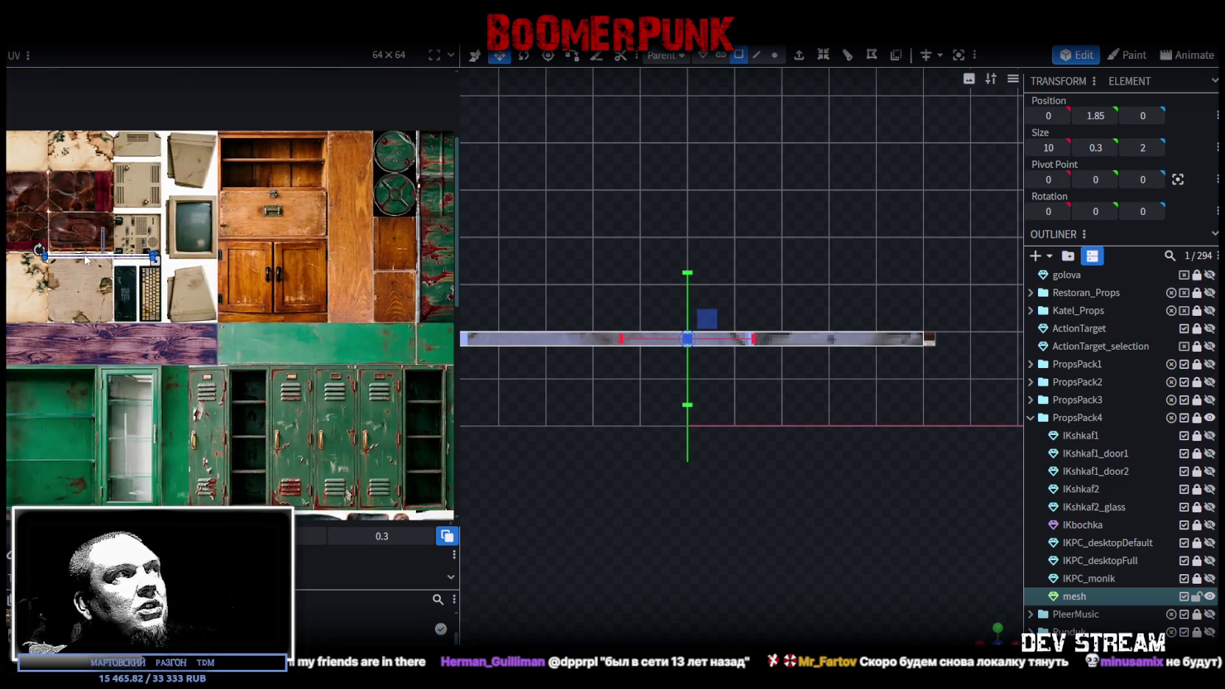
{"action": "mouse_move", "coordinate": [85, 259]}
{"action": "left_mouse_down"}
{"action": "mouse_move", "coordinate": [297, 340]}
{"action": "mouse_move", "coordinate": [92, 343]}
{"action": "left_mouse_up"}
{"action": "scroll", "coordinate": [266, 356], "scroll_direction": "up", "scroll_amount": 2}
{"action": "scroll", "coordinate": [210, 339], "scroll_direction": "up", "scroll_amount": 2}
{"action": "scroll", "coordinate": [209, 337], "scroll_direction": "up", "scroll_amount": 2}
{"action": "mouse_move", "coordinate": [233, 373]}
{"action": "left_mouse_down"}
{"action": "mouse_move", "coordinate": [192, 308]}
{"action": "mouse_move", "coordinate": [229, 298]}
{"action": "left_mouse_up"}
{"action": "scroll", "coordinate": [193, 309], "scroll_direction": "up", "scroll_amount": 3}
{"action": "scroll", "coordinate": [195, 314], "scroll_direction": "up", "scroll_amount": 1}
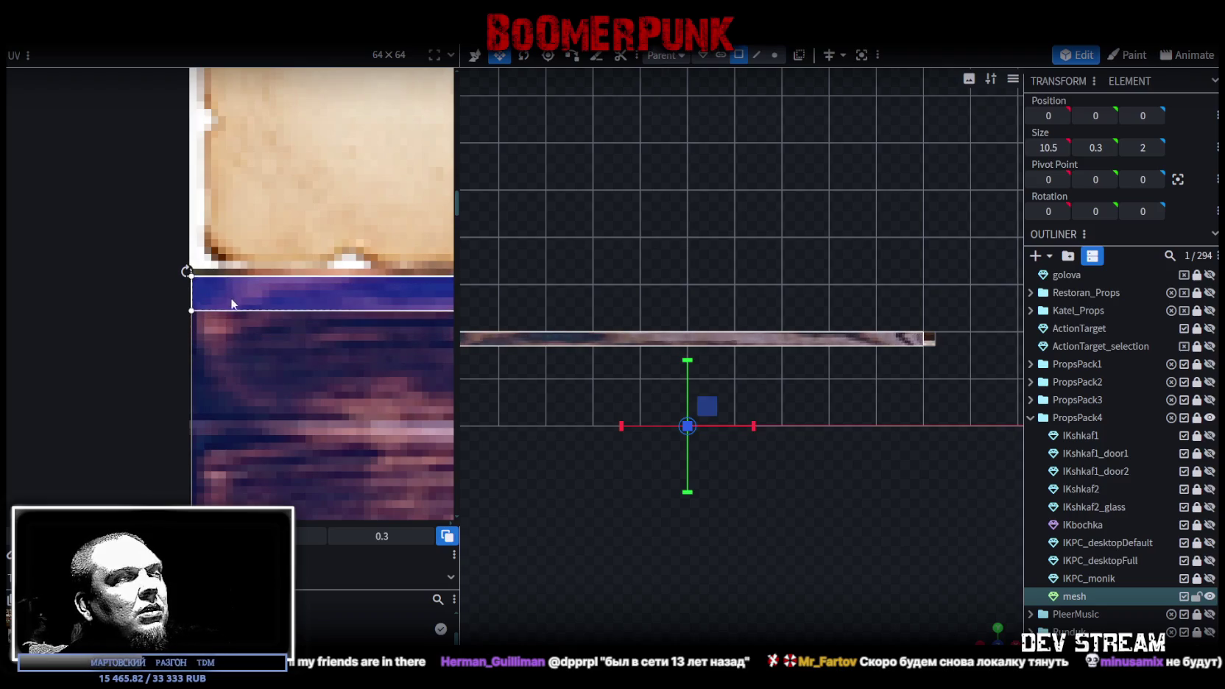
{"action": "scroll", "coordinate": [319, 334], "scroll_direction": "down", "scroll_amount": 3}
{"action": "scroll", "coordinate": [28, 329], "scroll_direction": "down", "scroll_amount": 3}
{"action": "scroll", "coordinate": [114, 294], "scroll_direction": "down", "scroll_amount": 2}
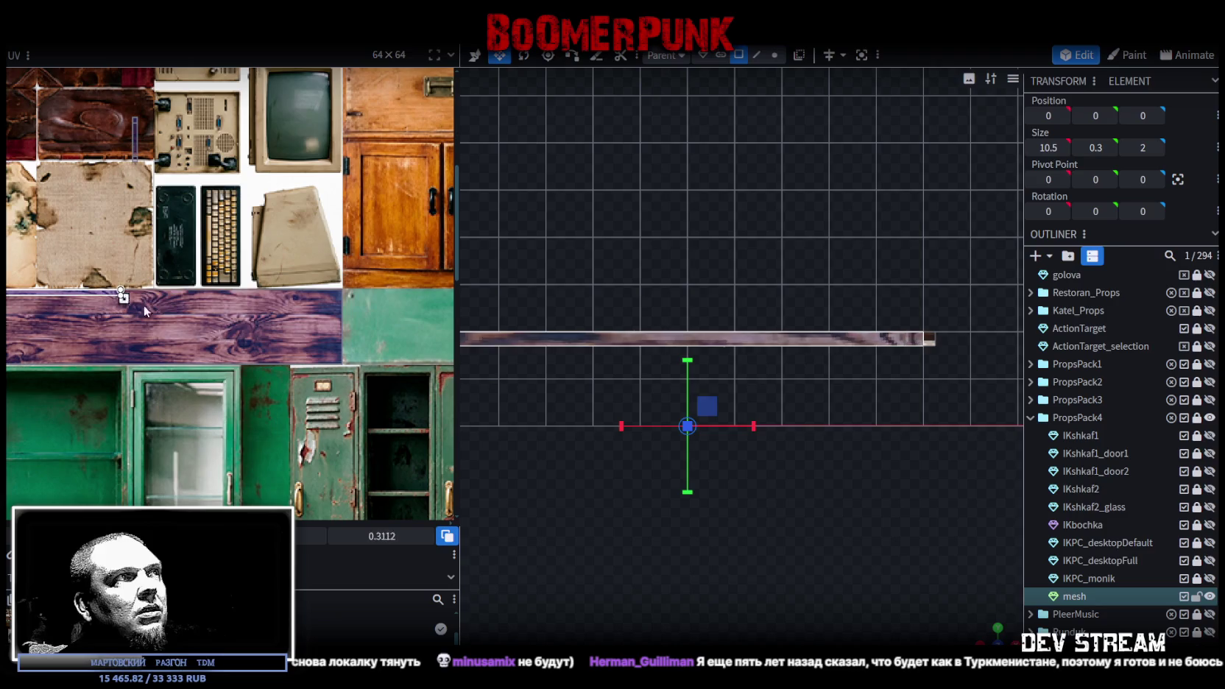
- Resize the side-face UV into a narrow wood-grain strip, then view the plank in perspective
{"action": "left_click_drag", "start_coordinate": [114, 294], "coordinate": [340, 299]}
{"action": "scroll", "coordinate": [339, 291], "scroll_direction": "up", "scroll_amount": 2}
{"action": "scroll", "coordinate": [336, 292], "scroll_direction": "up", "scroll_amount": 2}
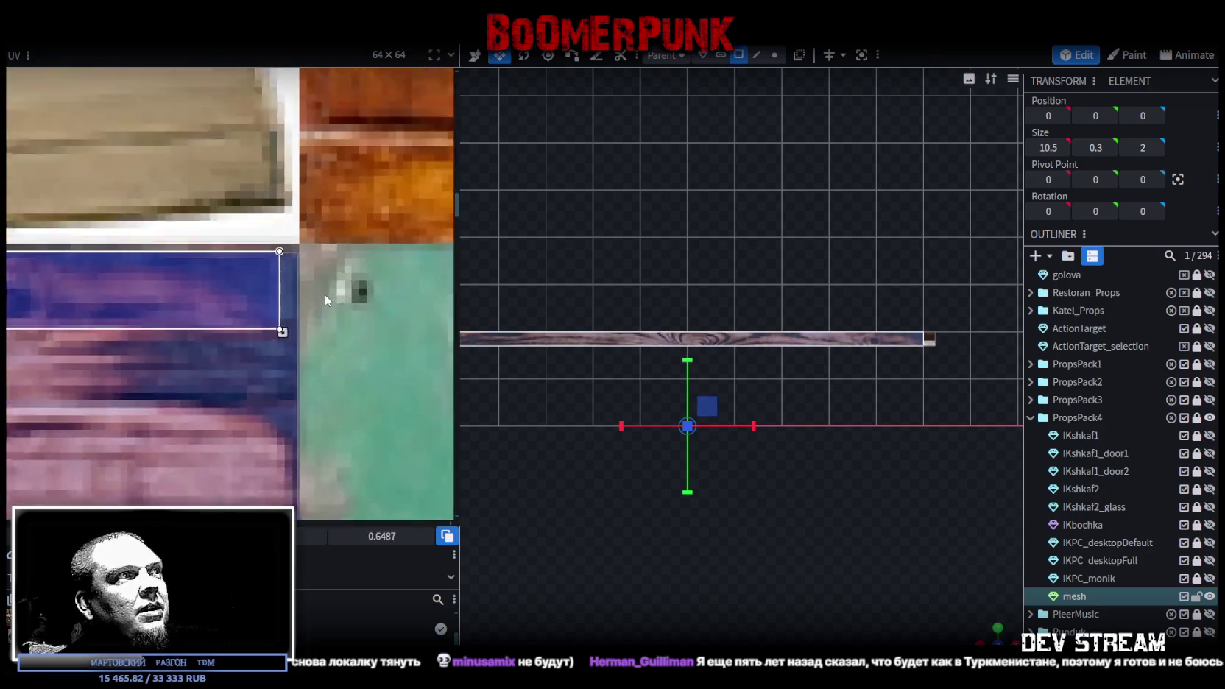
{"action": "left_click_drag", "start_coordinate": [286, 334], "coordinate": [264, 472]}
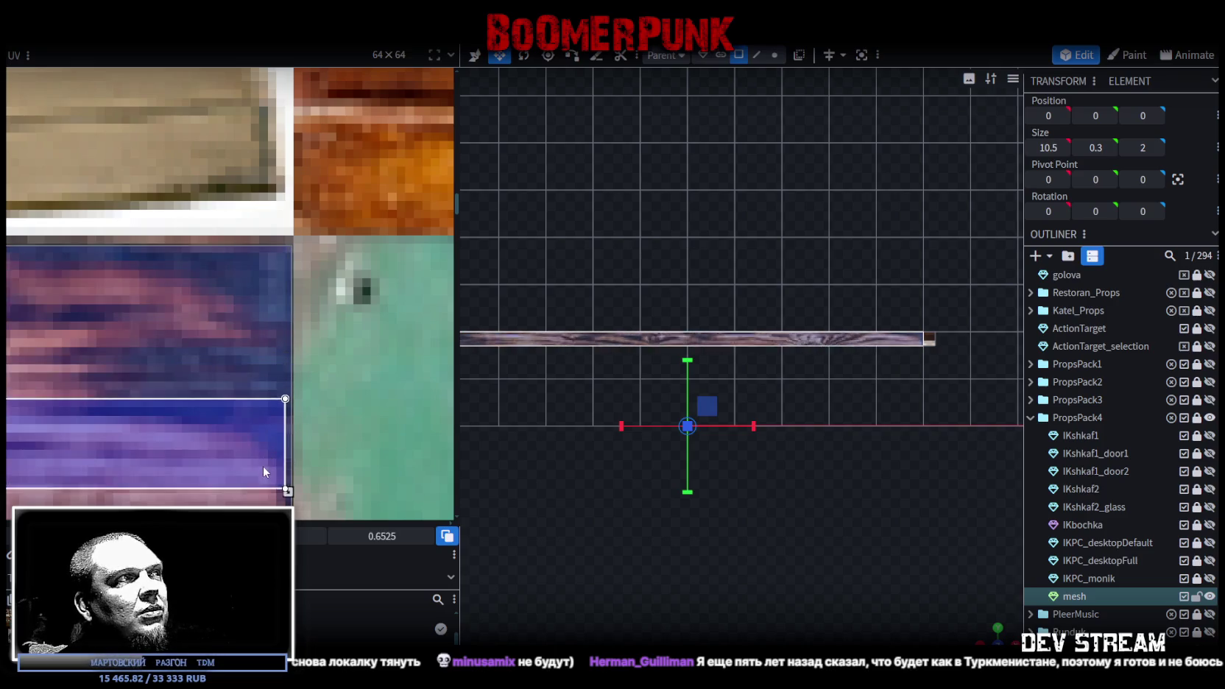
{"action": "scroll", "coordinate": [258, 457], "scroll_direction": "down", "scroll_amount": 3}
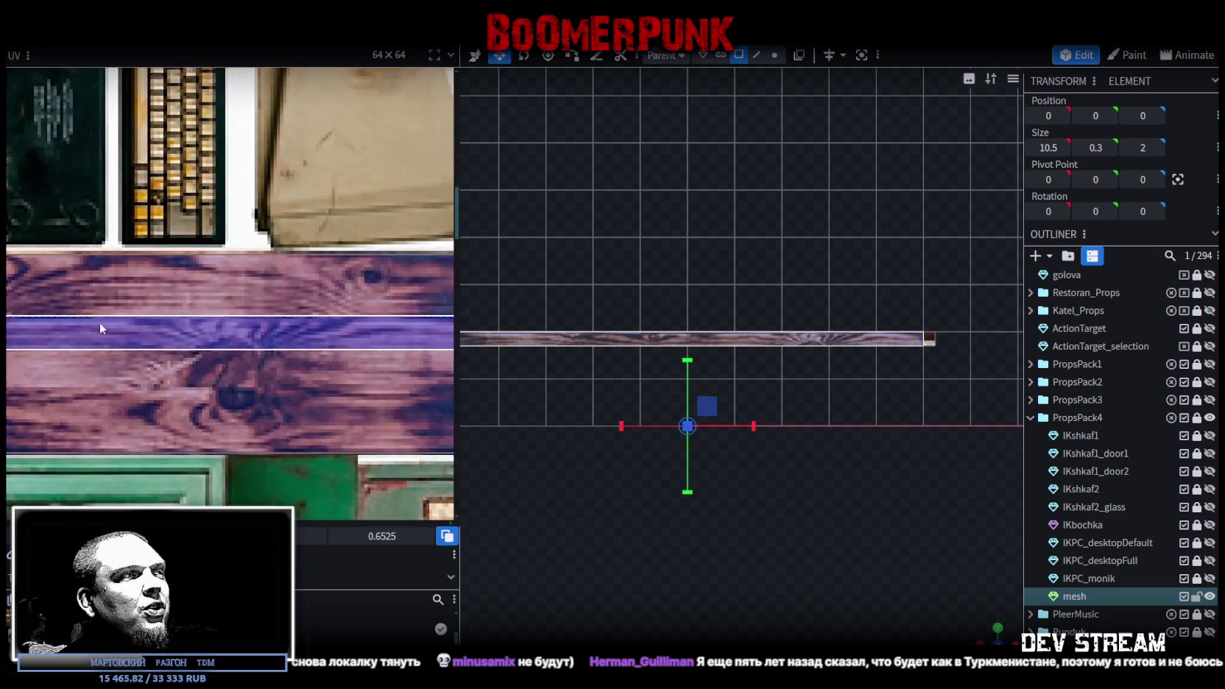
{"action": "scroll", "coordinate": [242, 330], "scroll_direction": "up", "scroll_amount": 2}
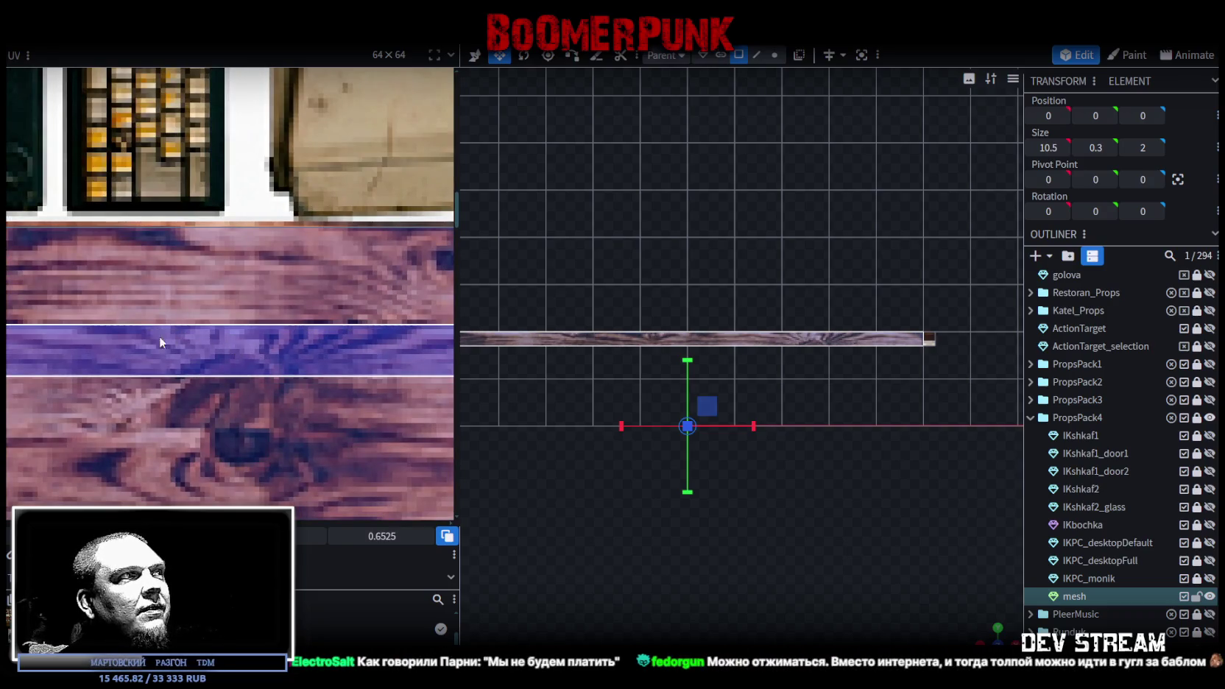
{"action": "scroll", "coordinate": [352, 327], "scroll_direction": "down", "scroll_amount": 2}
{"action": "scroll", "coordinate": [325, 341], "scroll_direction": "up", "scroll_amount": 2}
{"action": "scroll", "coordinate": [144, 350], "scroll_direction": "up", "scroll_amount": 2}
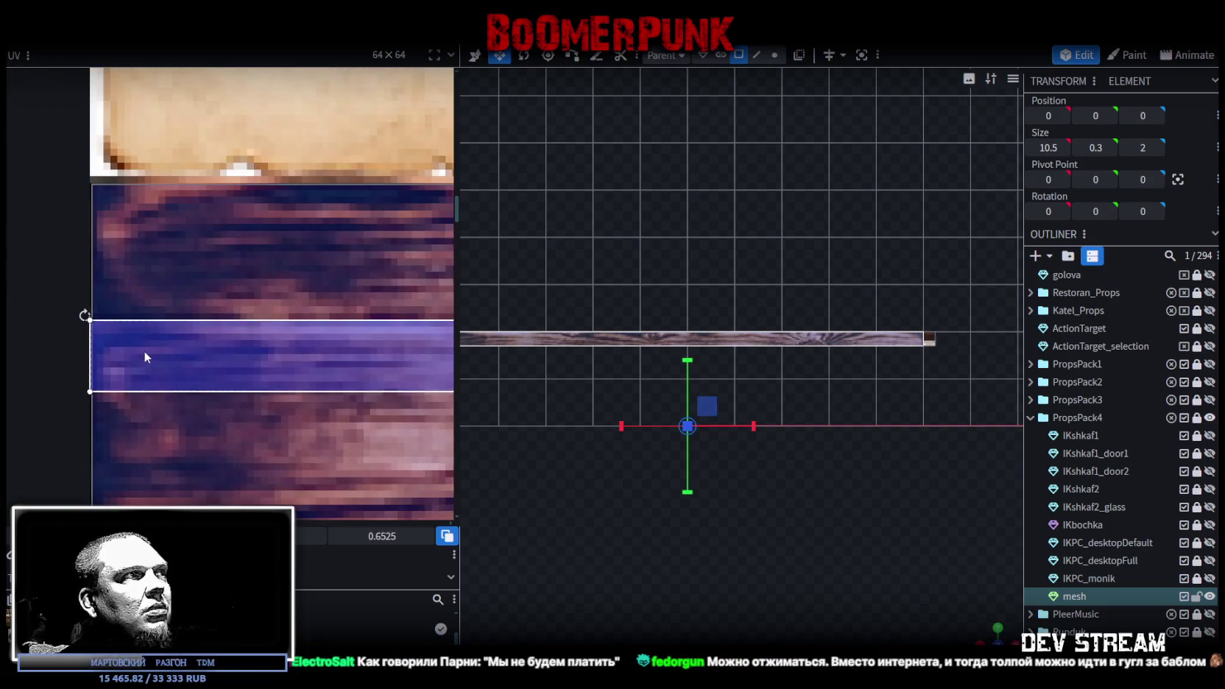
{"action": "scroll", "coordinate": [144, 351], "scroll_direction": "down", "scroll_amount": 2}
{"action": "scroll", "coordinate": [195, 347], "scroll_direction": "up", "scroll_amount": 2}
{"action": "scroll", "coordinate": [227, 337], "scroll_direction": "up", "scroll_amount": 2}
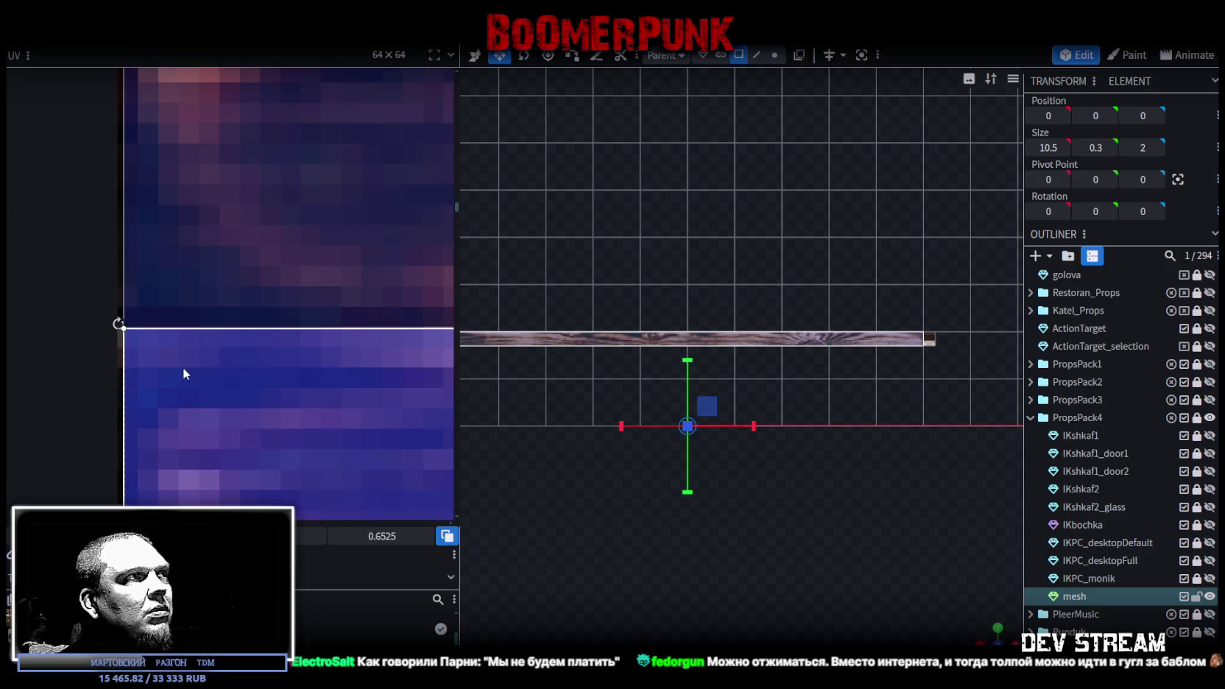
{"action": "scroll", "coordinate": [184, 361], "scroll_direction": "down", "scroll_amount": 2}
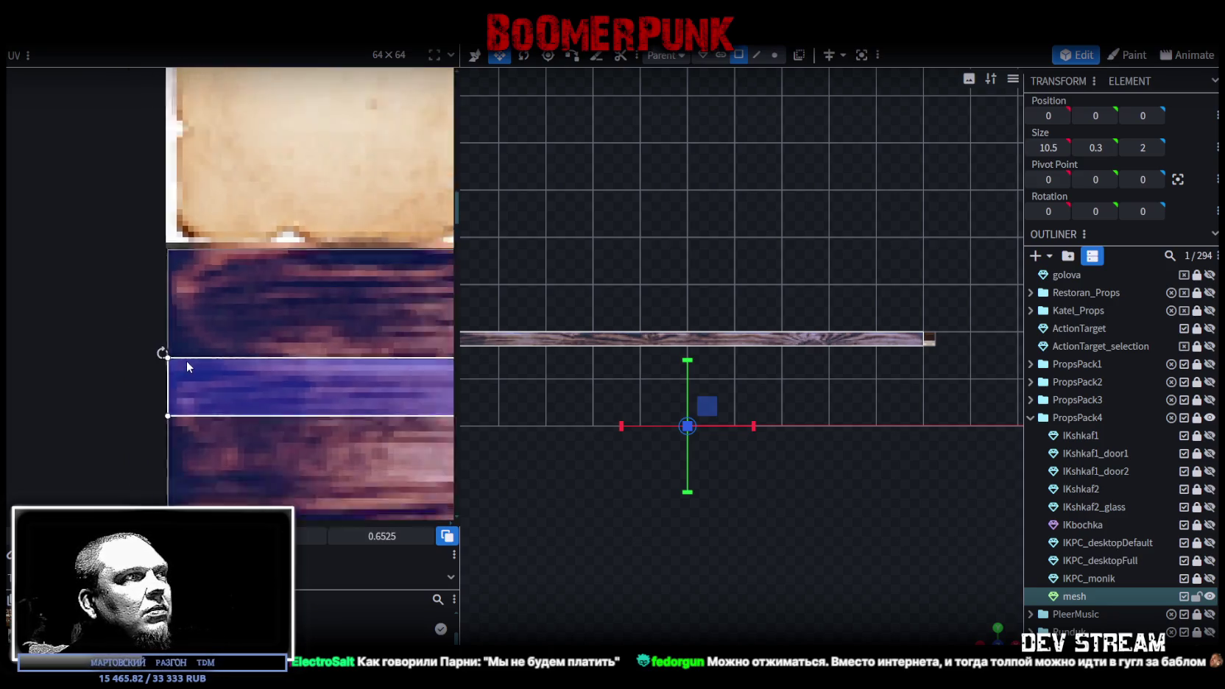
{"action": "scroll", "coordinate": [187, 360], "scroll_direction": "down", "scroll_amount": 2}
{"action": "mouse_move", "coordinate": [956, 611]}
{"action": "left_mouse_down"}
{"action": "mouse_move", "coordinate": [804, 507]}
{"action": "mouse_move", "coordinate": [811, 490]}
{"action": "left_mouse_up"}
{"action": "scroll", "coordinate": [341, 385], "scroll_direction": "right", "scroll_amount": 3}
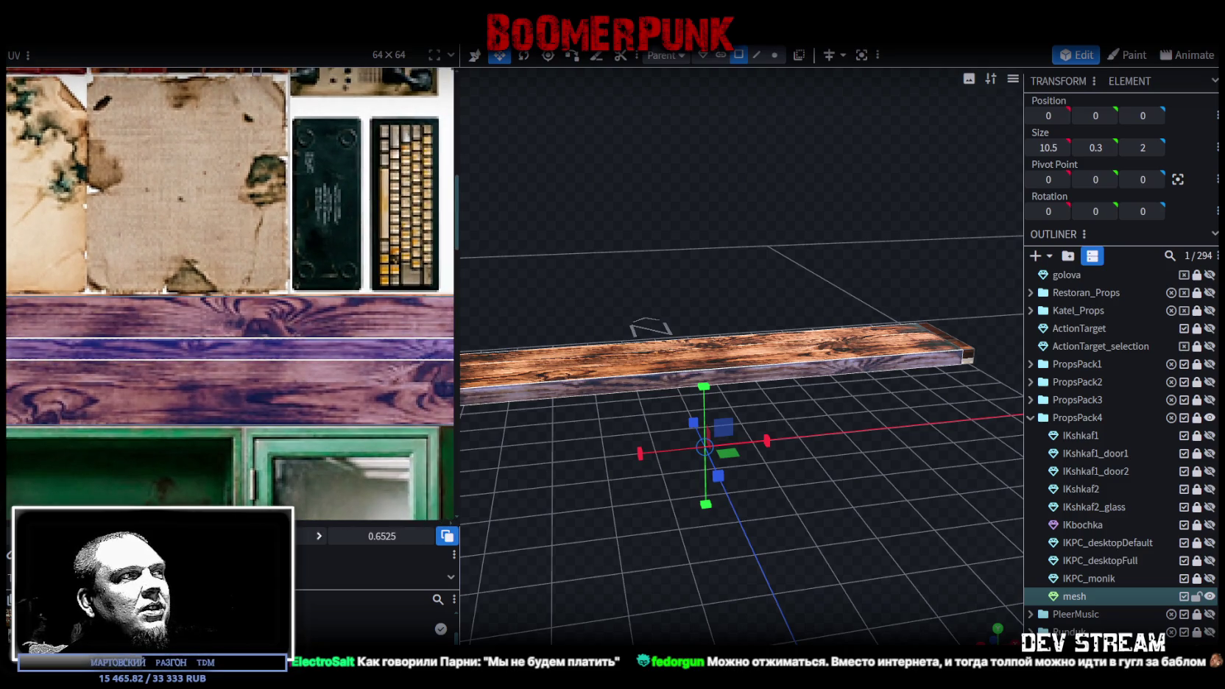
- Shift the long side face's UV slightly lower on the purple wood strip and mirror it
{"action": "left_click_drag", "start_coordinate": [579, 492], "coordinate": [865, 399]}
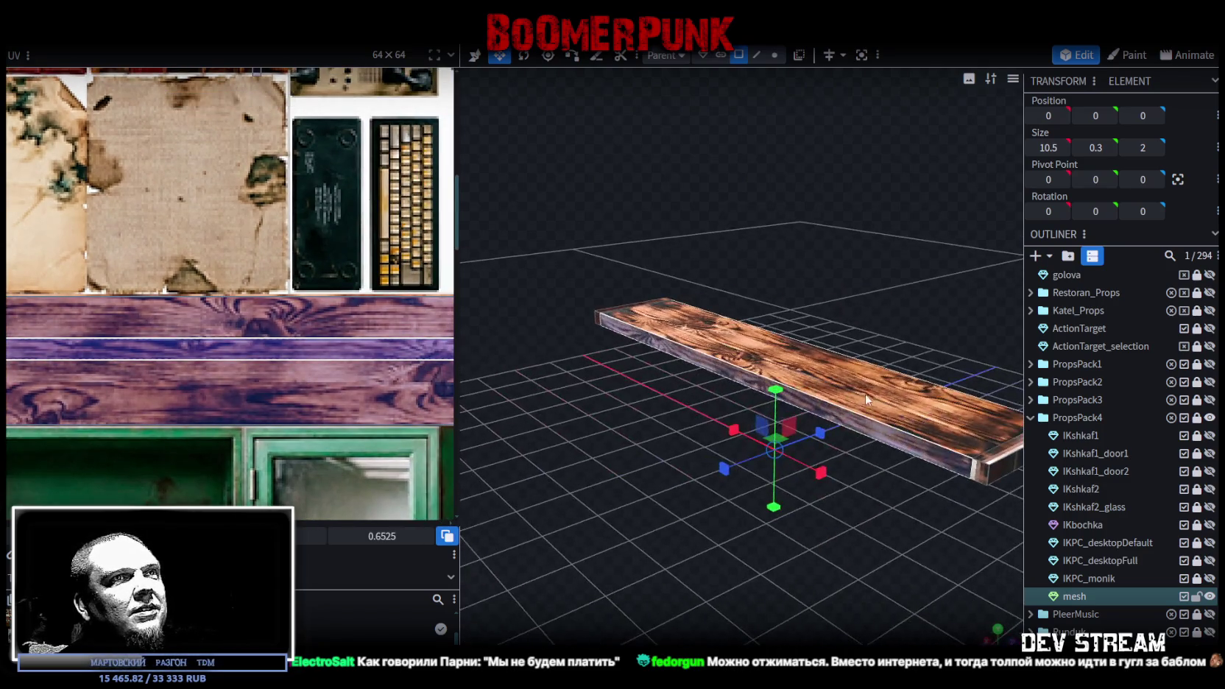
{"action": "left_click", "coordinate": [863, 419]}
{"action": "left_click_drag", "start_coordinate": [252, 355], "coordinate": [256, 377]}
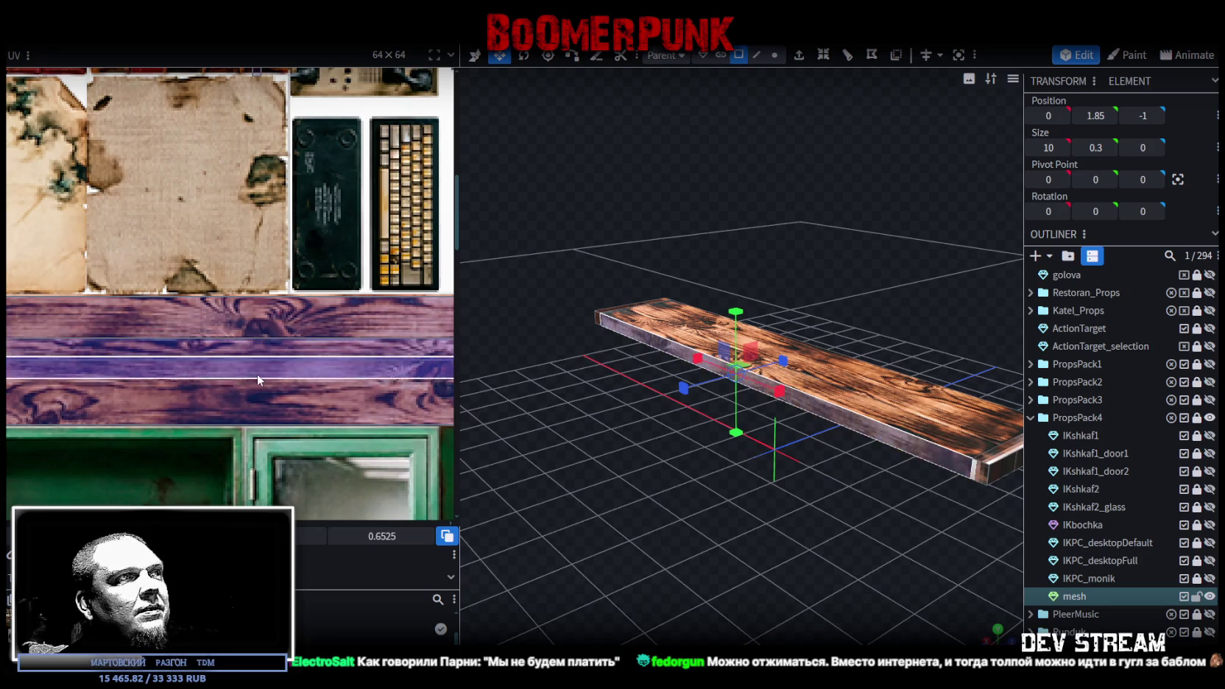
{"action": "scroll", "coordinate": [257, 377], "scroll_direction": "up", "scroll_amount": 2}
{"action": "scroll", "coordinate": [262, 374], "scroll_direction": "up", "scroll_amount": 2}
{"action": "scroll", "coordinate": [258, 376], "scroll_direction": "up", "scroll_amount": 3}
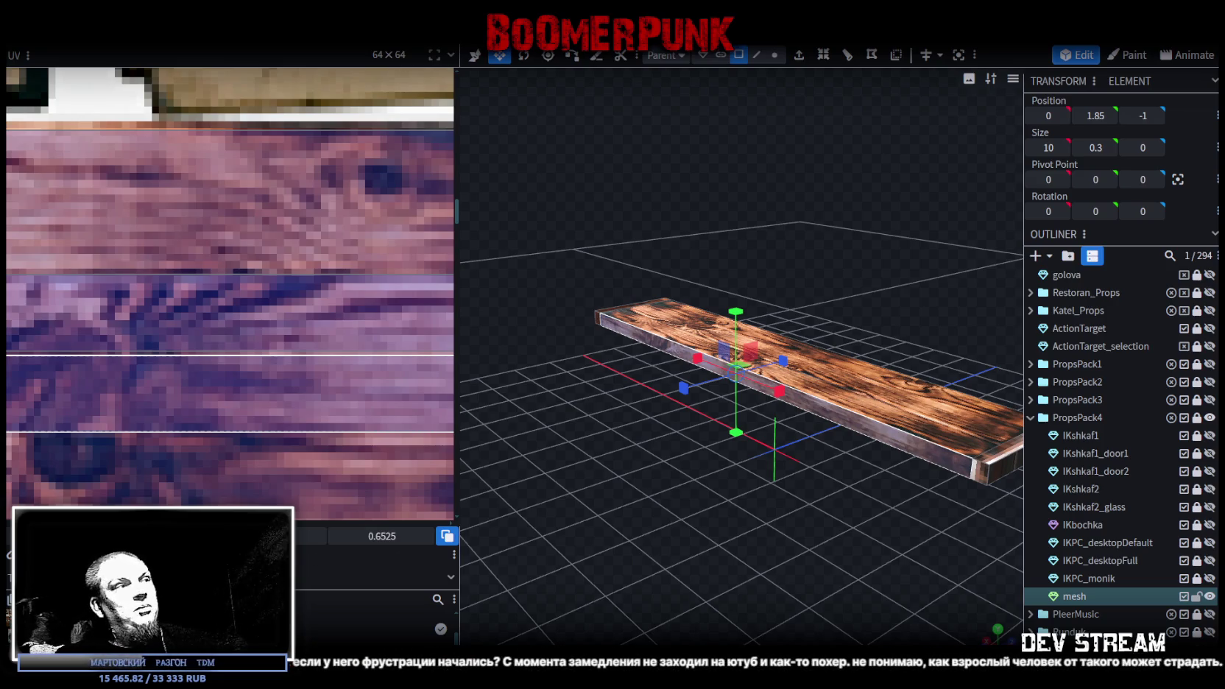
{"action": "left_click", "coordinate": [429, 562]}
- Inspect the board from several angles, selecting its end pieces and long face
{"action": "scroll", "coordinate": [1093, 590], "scroll_direction": "down", "scroll_amount": 3}
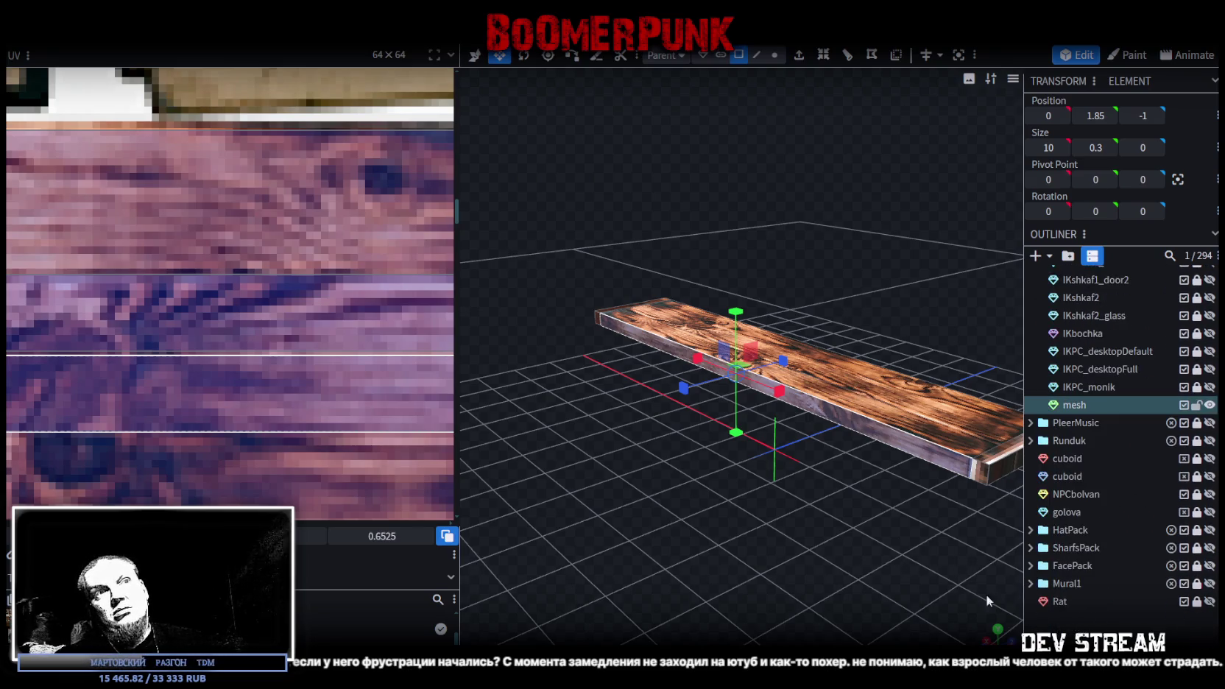
{"action": "left_click_drag", "start_coordinate": [1004, 602], "coordinate": [805, 524]}
{"action": "scroll", "coordinate": [916, 509], "scroll_direction": "up", "scroll_amount": 5}
{"action": "left_click", "coordinate": [902, 492]}
{"action": "mouse_move", "coordinate": [748, 504]}
{"action": "left_mouse_down"}
{"action": "mouse_move", "coordinate": [835, 513]}
{"action": "mouse_move", "coordinate": [845, 506]}
{"action": "mouse_move", "coordinate": [811, 467]}
{"action": "left_mouse_up"}
{"action": "left_click", "coordinate": [710, 432]}
{"action": "mouse_move", "coordinate": [710, 432]}
{"action": "left_mouse_down"}
{"action": "mouse_move", "coordinate": [839, 463]}
{"action": "mouse_move", "coordinate": [760, 481]}
{"action": "mouse_move", "coordinate": [728, 456]}
{"action": "mouse_move", "coordinate": [742, 422]}
{"action": "mouse_move", "coordinate": [773, 527]}
{"action": "mouse_move", "coordinate": [840, 547]}
{"action": "mouse_move", "coordinate": [865, 520]}
{"action": "mouse_move", "coordinate": [869, 479]}
{"action": "left_mouse_up"}
{"action": "left_click", "coordinate": [878, 444]}
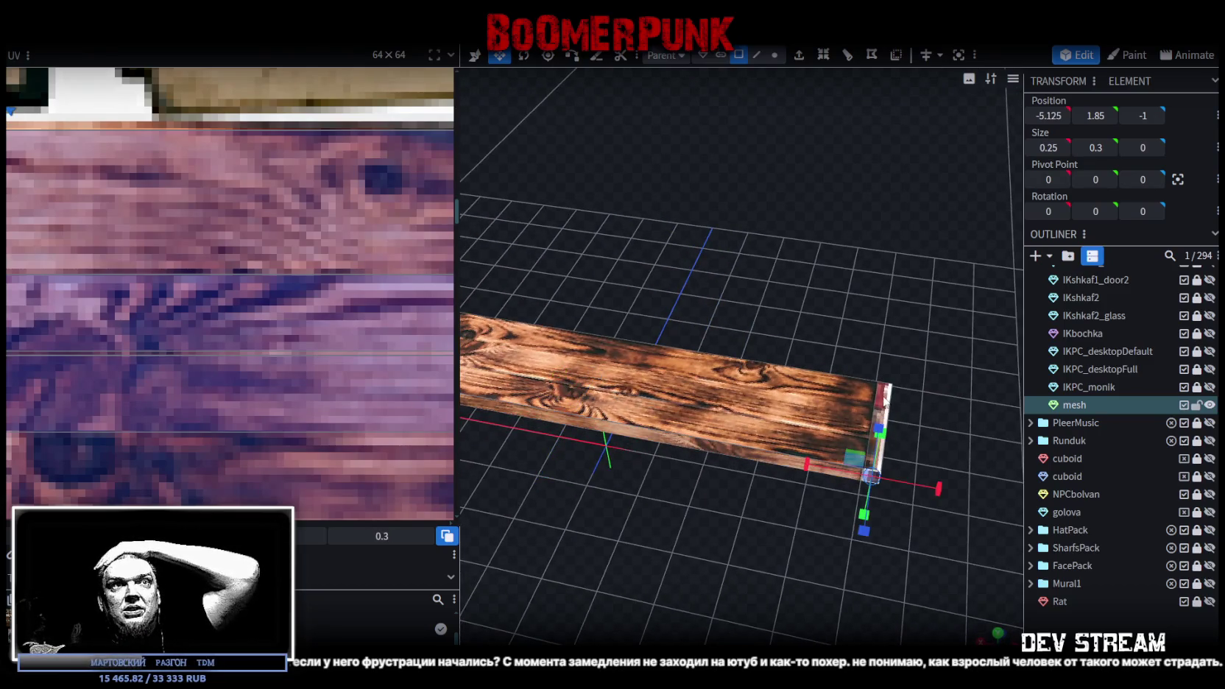
{"action": "left_click", "coordinate": [877, 444]}
{"action": "mouse_move", "coordinate": [892, 540]}
{"action": "left_mouse_down"}
{"action": "mouse_move", "coordinate": [895, 521]}
{"action": "mouse_move", "coordinate": [851, 532]}
{"action": "mouse_move", "coordinate": [720, 457]}
{"action": "left_mouse_up"}
{"action": "left_click", "coordinate": [767, 493]}
{"action": "mouse_move", "coordinate": [767, 494]}
{"action": "left_mouse_down"}
{"action": "mouse_move", "coordinate": [776, 516]}
{"action": "mouse_move", "coordinate": [755, 558]}
{"action": "mouse_move", "coordinate": [722, 481]}
{"action": "mouse_move", "coordinate": [733, 395]}
{"action": "mouse_move", "coordinate": [827, 428]}
{"action": "mouse_move", "coordinate": [883, 398]}
{"action": "left_mouse_up"}
{"action": "left_click", "coordinate": [705, 385]}
{"action": "mouse_move", "coordinate": [659, 251]}
{"action": "left_mouse_down"}
{"action": "mouse_move", "coordinate": [653, 447]}
{"action": "mouse_move", "coordinate": [743, 594]}
{"action": "mouse_move", "coordinate": [840, 507]}
{"action": "mouse_move", "coordinate": [619, 536]}
{"action": "mouse_move", "coordinate": [748, 475]}
{"action": "mouse_move", "coordinate": [732, 455]}
{"action": "left_mouse_up"}
{"action": "left_click", "coordinate": [699, 423]}
{"action": "mouse_move", "coordinate": [682, 399]}
{"action": "left_mouse_down"}
{"action": "mouse_move", "coordinate": [824, 476]}
{"action": "mouse_move", "coordinate": [704, 579]}
{"action": "mouse_move", "coordinate": [739, 491]}
{"action": "mouse_move", "coordinate": [727, 496]}
{"action": "left_mouse_up"}
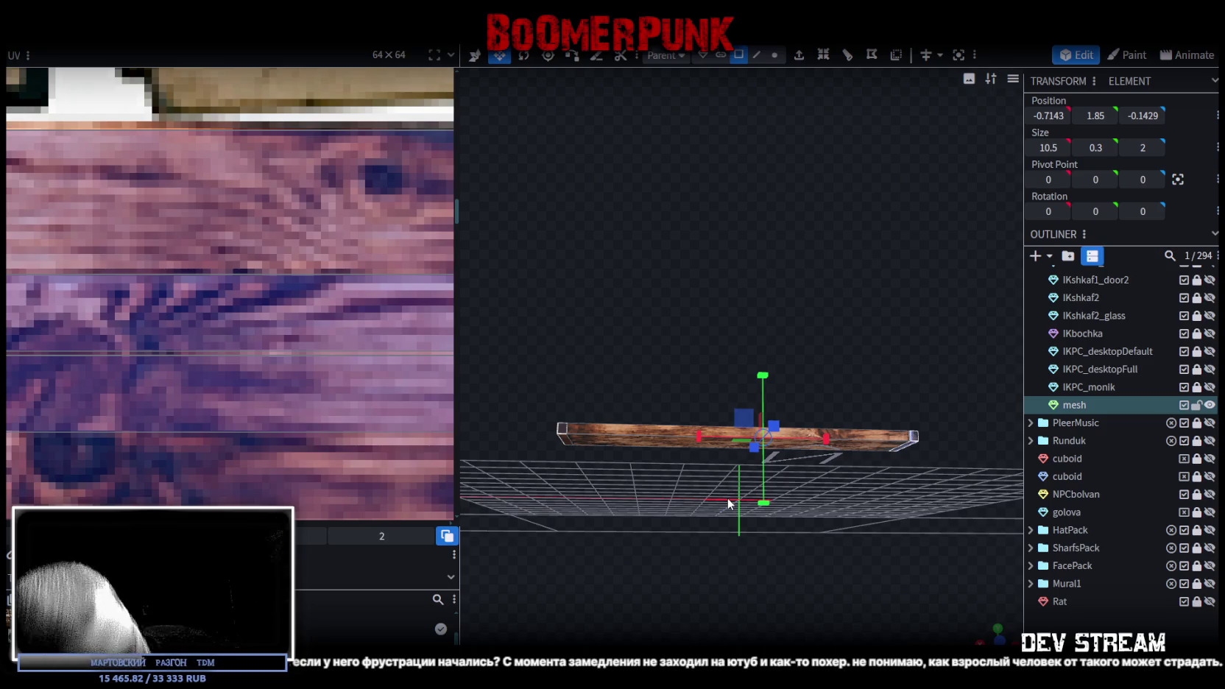
{"action": "mouse_move", "coordinate": [724, 477]}
{"action": "left_mouse_down"}
{"action": "mouse_move", "coordinate": [898, 504]}
{"action": "mouse_move", "coordinate": [806, 551]}
{"action": "mouse_move", "coordinate": [782, 538]}
{"action": "mouse_move", "coordinate": [807, 564]}
{"action": "left_mouse_up"}
{"action": "left_click", "coordinate": [877, 514]}
{"action": "mouse_move", "coordinate": [889, 506]}
{"action": "left_mouse_down"}
{"action": "mouse_move", "coordinate": [835, 555]}
{"action": "mouse_move", "coordinate": [769, 532]}
{"action": "mouse_move", "coordinate": [861, 512]}
{"action": "left_mouse_up"}
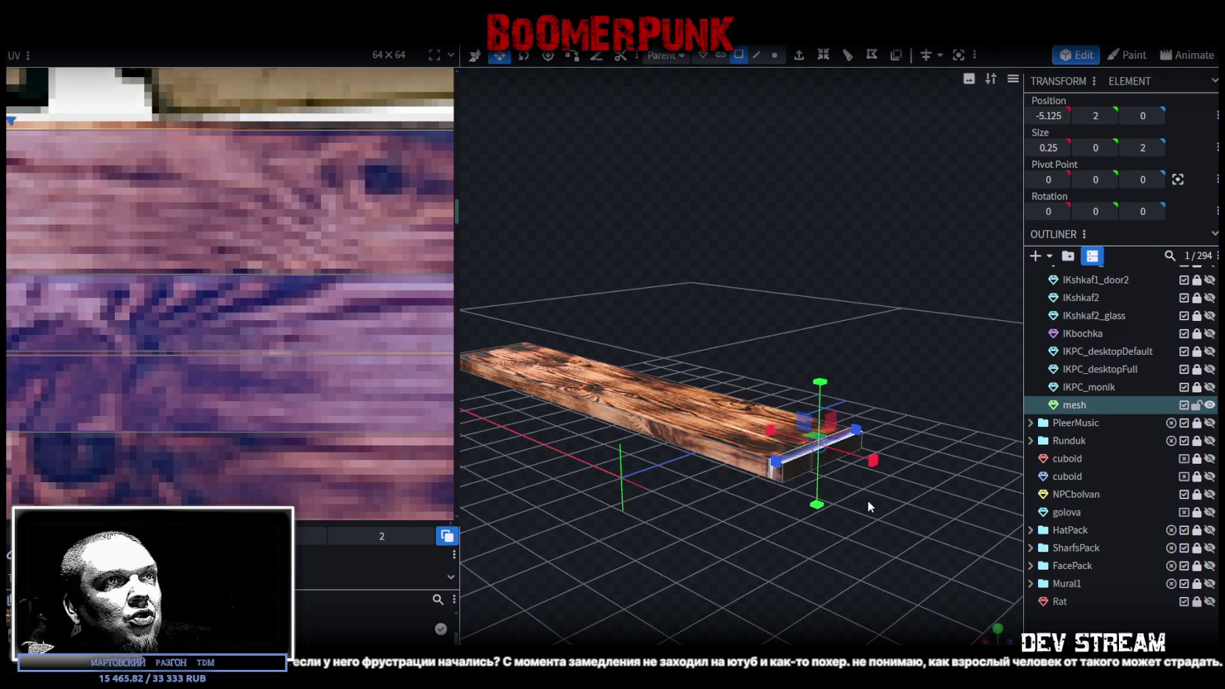
- In edge mode, raise the top edge at each board end by 0.25 on Y
{"action": "left_click", "coordinate": [757, 55]}
{"action": "scroll", "coordinate": [800, 516], "scroll_direction": "up", "scroll_amount": 2}
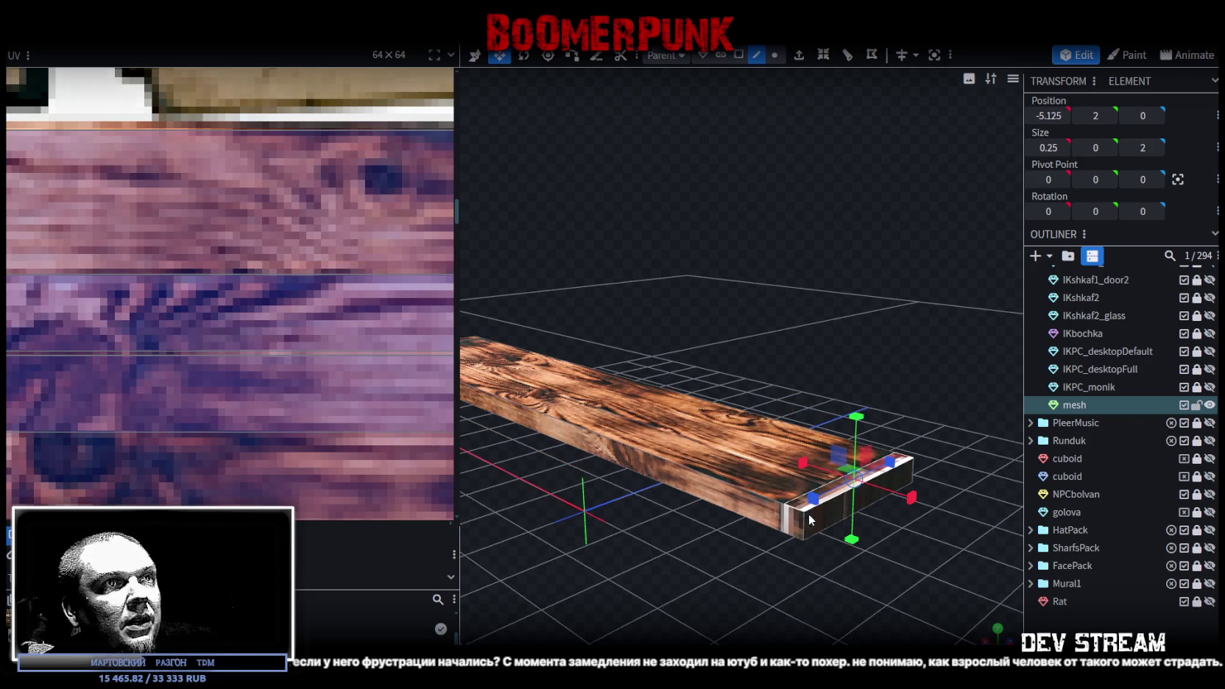
{"action": "left_click", "coordinate": [838, 498]}
{"action": "key", "text": "v"}
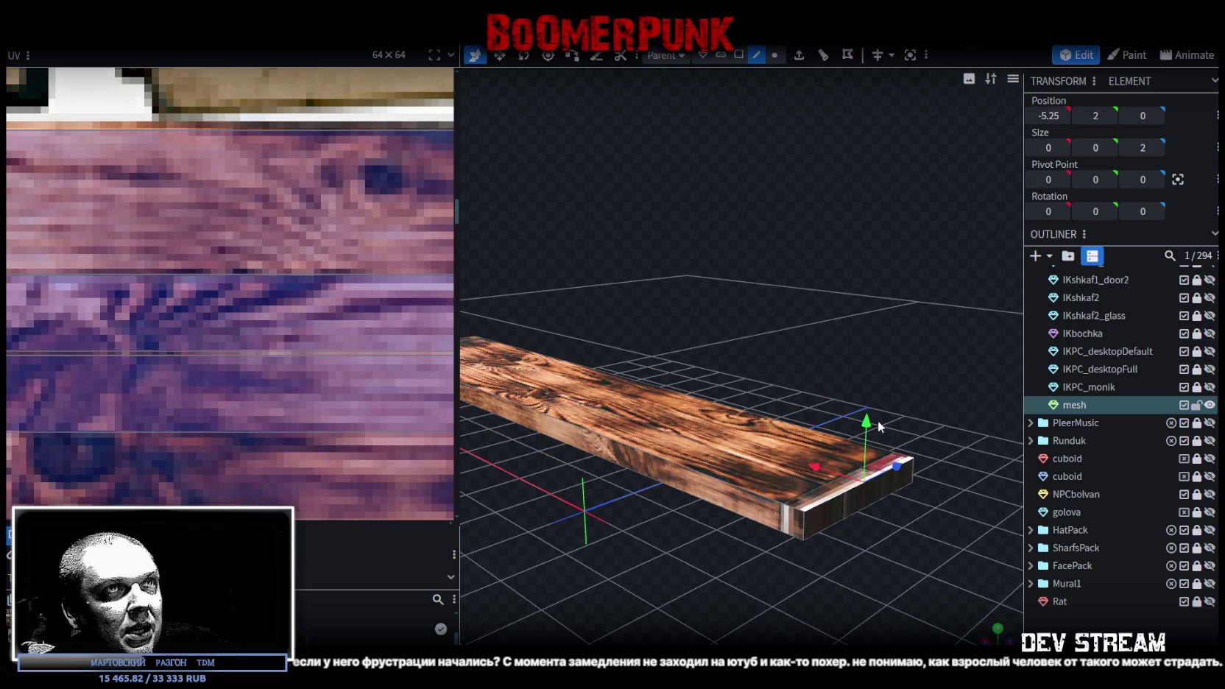
{"action": "left_click_drag", "start_coordinate": [877, 420], "coordinate": [866, 404]}
{"action": "mouse_move", "coordinate": [688, 577]}
{"action": "left_mouse_down"}
{"action": "mouse_move", "coordinate": [792, 567]}
{"action": "mouse_move", "coordinate": [740, 524]}
{"action": "mouse_move", "coordinate": [746, 532]}
{"action": "mouse_move", "coordinate": [808, 474]}
{"action": "left_mouse_up"}
{"action": "left_click", "coordinate": [758, 470]}
{"action": "left_click_drag", "start_coordinate": [747, 406], "coordinate": [746, 389]}
- Return to face selection and select the board's end face and top face
{"action": "mouse_move", "coordinate": [765, 486]}
{"action": "left_mouse_down"}
{"action": "mouse_move", "coordinate": [808, 551]}
{"action": "mouse_move", "coordinate": [708, 545]}
{"action": "mouse_move", "coordinate": [551, 564]}
{"action": "mouse_move", "coordinate": [786, 465]}
{"action": "mouse_move", "coordinate": [810, 499]}
{"action": "mouse_move", "coordinate": [740, 455]}
{"action": "left_mouse_up"}
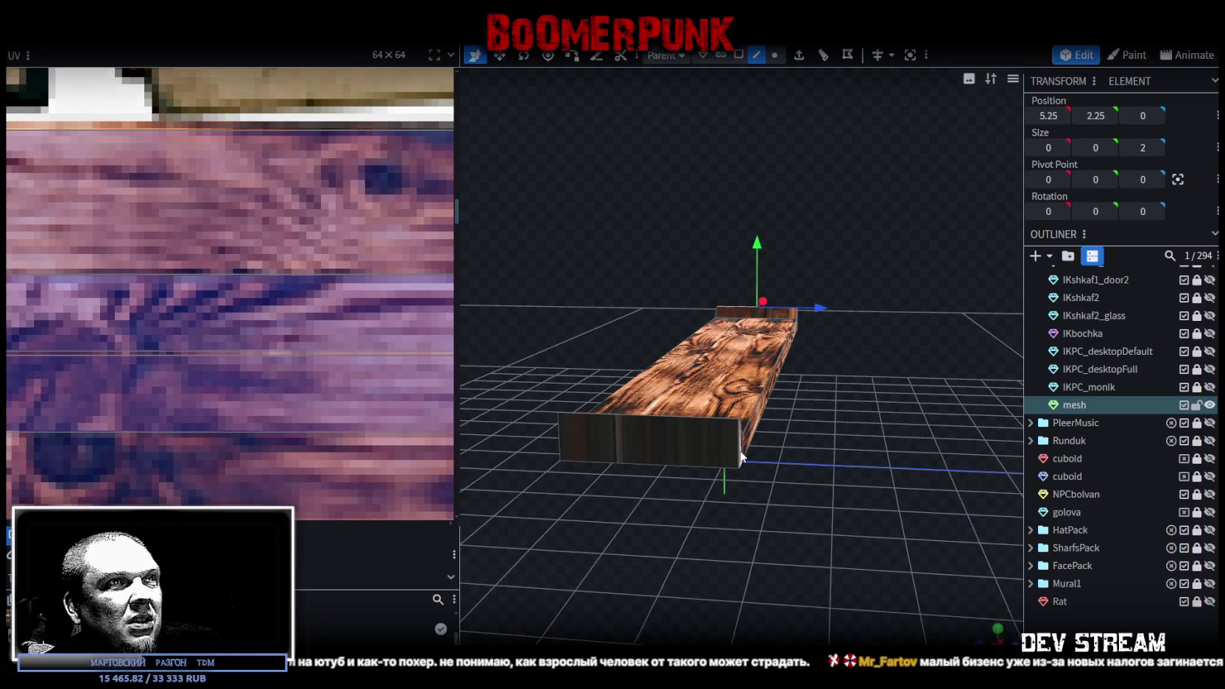
{"action": "left_click", "coordinate": [739, 456]}
{"action": "left_click", "coordinate": [738, 55]}
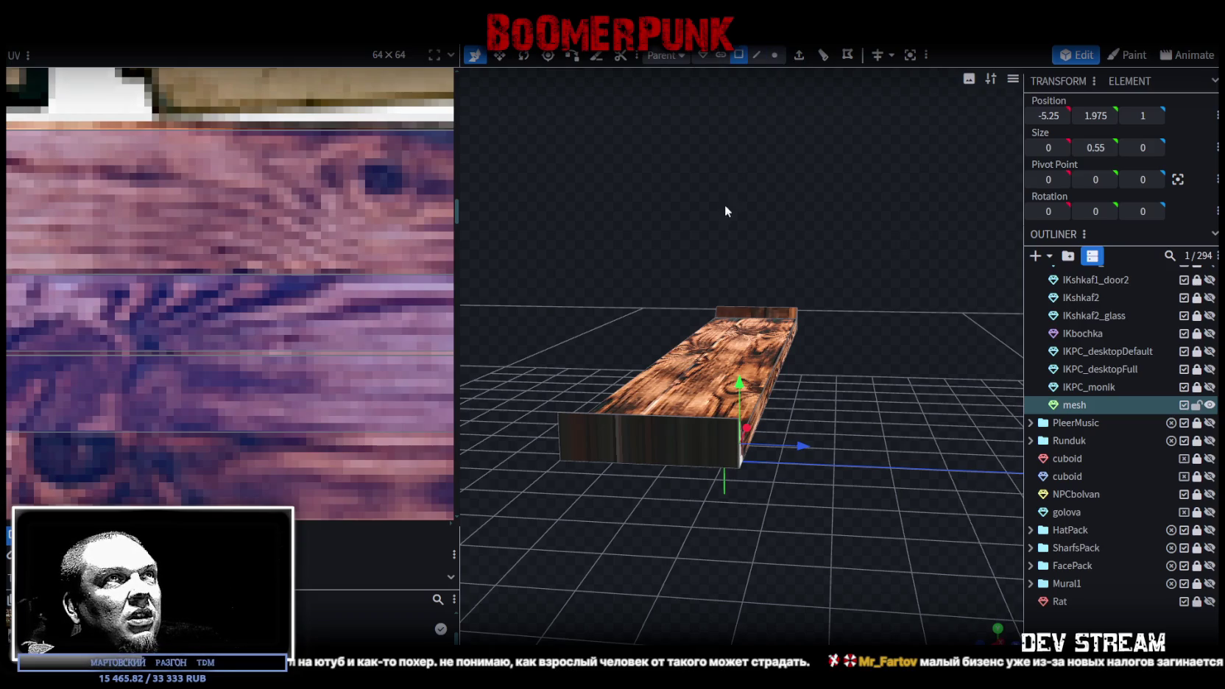
{"action": "left_click", "coordinate": [653, 436]}
{"action": "mouse_move", "coordinate": [652, 436]}
{"action": "left_mouse_down"}
{"action": "mouse_move", "coordinate": [693, 540]}
{"action": "mouse_move", "coordinate": [615, 323]}
{"action": "mouse_move", "coordinate": [836, 440]}
{"action": "mouse_move", "coordinate": [719, 412]}
{"action": "mouse_move", "coordinate": [792, 436]}
{"action": "mouse_move", "coordinate": [673, 509]}
{"action": "mouse_move", "coordinate": [869, 429]}
{"action": "mouse_move", "coordinate": [659, 483]}
{"action": "left_mouse_up"}
{"action": "left_click", "coordinate": [615, 323]}
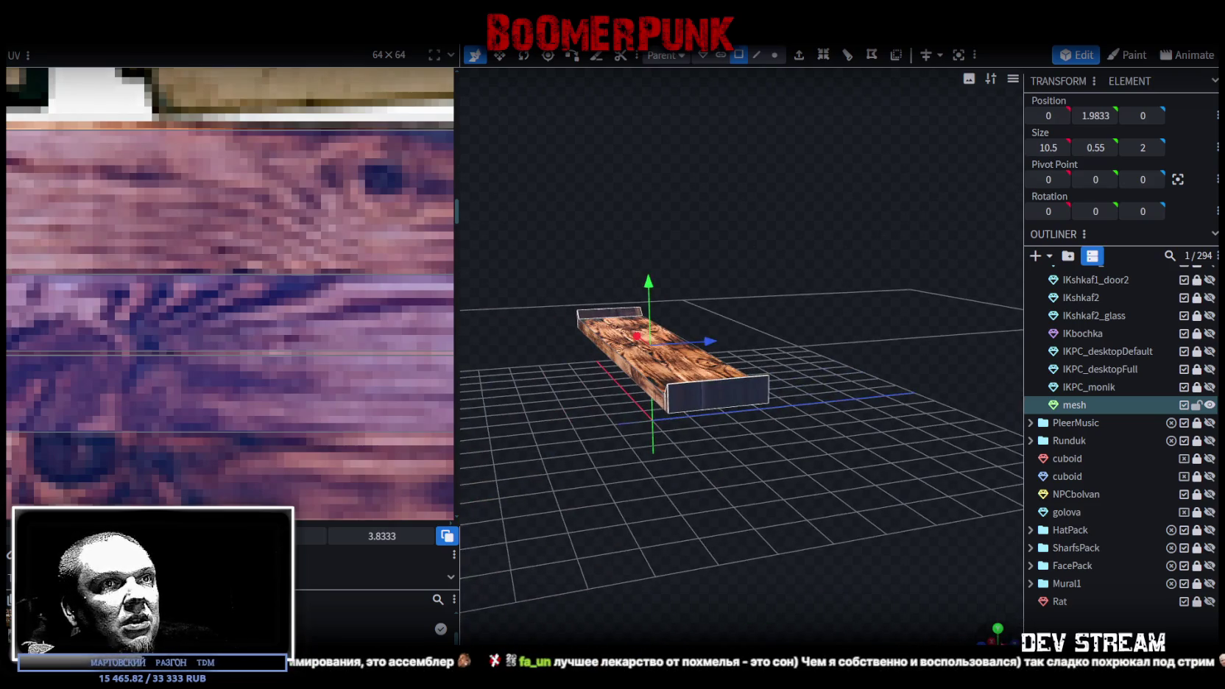
- In top view, move the end face's UV across the atlas past the green lockers toward the leather chairs
{"action": "left_click", "coordinate": [997, 627]}
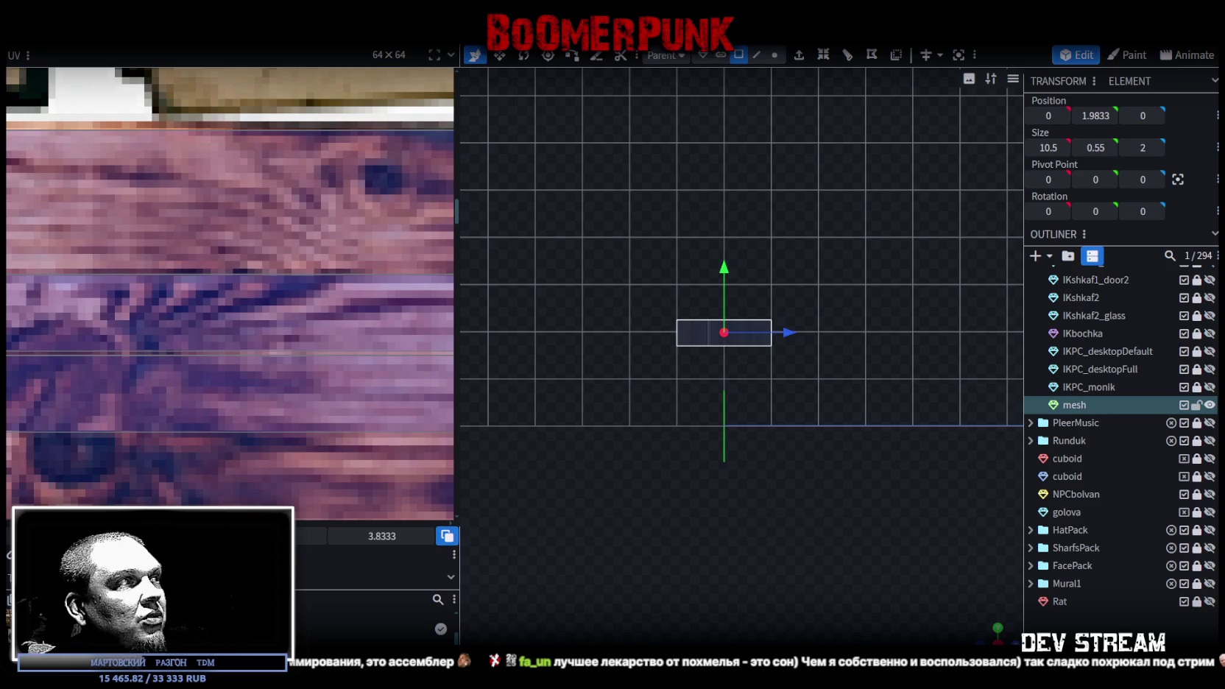
{"action": "scroll", "coordinate": [97, 313], "scroll_direction": "down", "scroll_amount": 2}
{"action": "scroll", "coordinate": [98, 310], "scroll_direction": "down", "scroll_amount": 2}
{"action": "scroll", "coordinate": [98, 310], "scroll_direction": "down", "scroll_amount": 2}
{"action": "scroll", "coordinate": [247, 348], "scroll_direction": "down", "scroll_amount": 1}
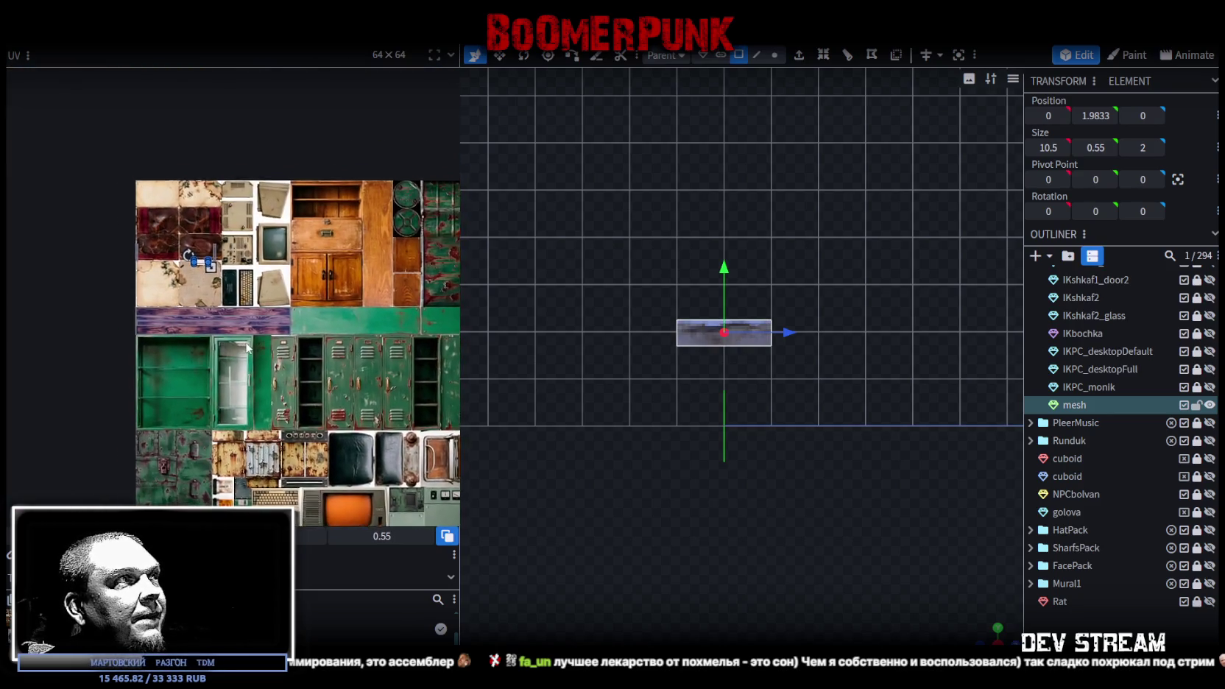
{"action": "scroll", "coordinate": [176, 261], "scroll_direction": "up", "scroll_amount": 2}
{"action": "mouse_move", "coordinate": [223, 275]}
{"action": "left_mouse_down"}
{"action": "mouse_move", "coordinate": [228, 323]}
{"action": "mouse_move", "coordinate": [376, 385]}
{"action": "mouse_move", "coordinate": [377, 403]}
{"action": "mouse_move", "coordinate": [287, 419]}
{"action": "left_mouse_up"}
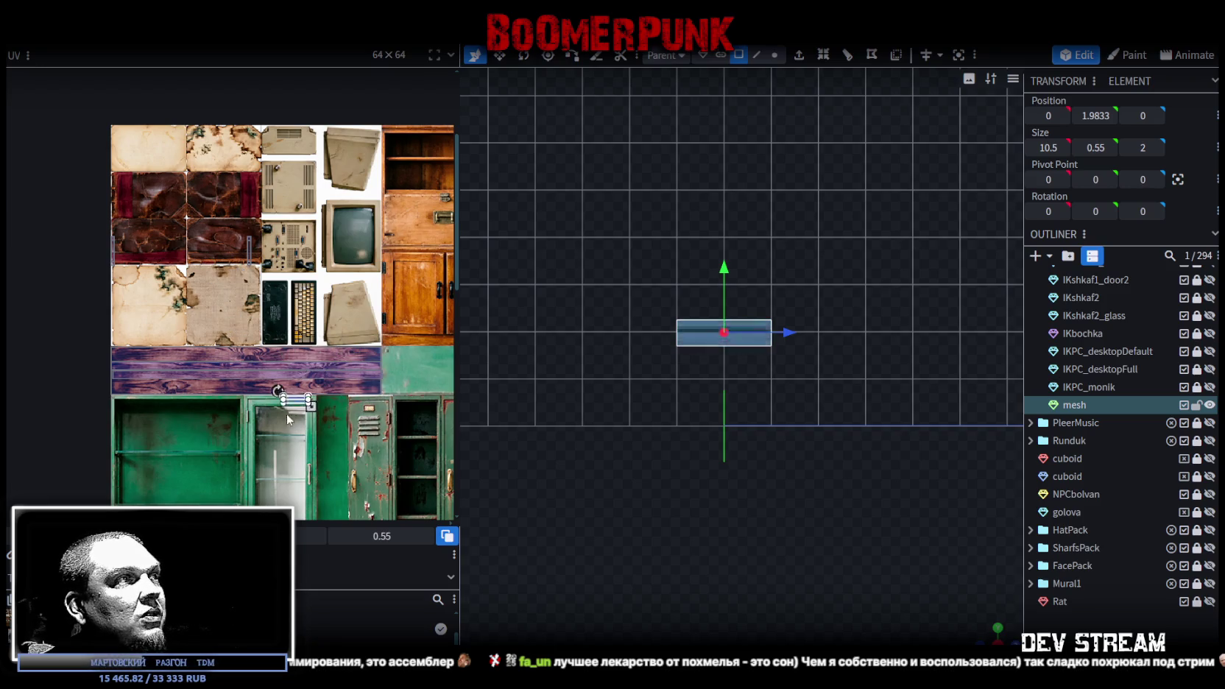
{"action": "mouse_move", "coordinate": [288, 419]}
{"action": "middle_mouse_down"}
{"action": "mouse_move", "coordinate": [236, 264]}
{"action": "mouse_move", "coordinate": [220, 272]}
{"action": "mouse_move", "coordinate": [168, 203]}
{"action": "middle_mouse_up"}
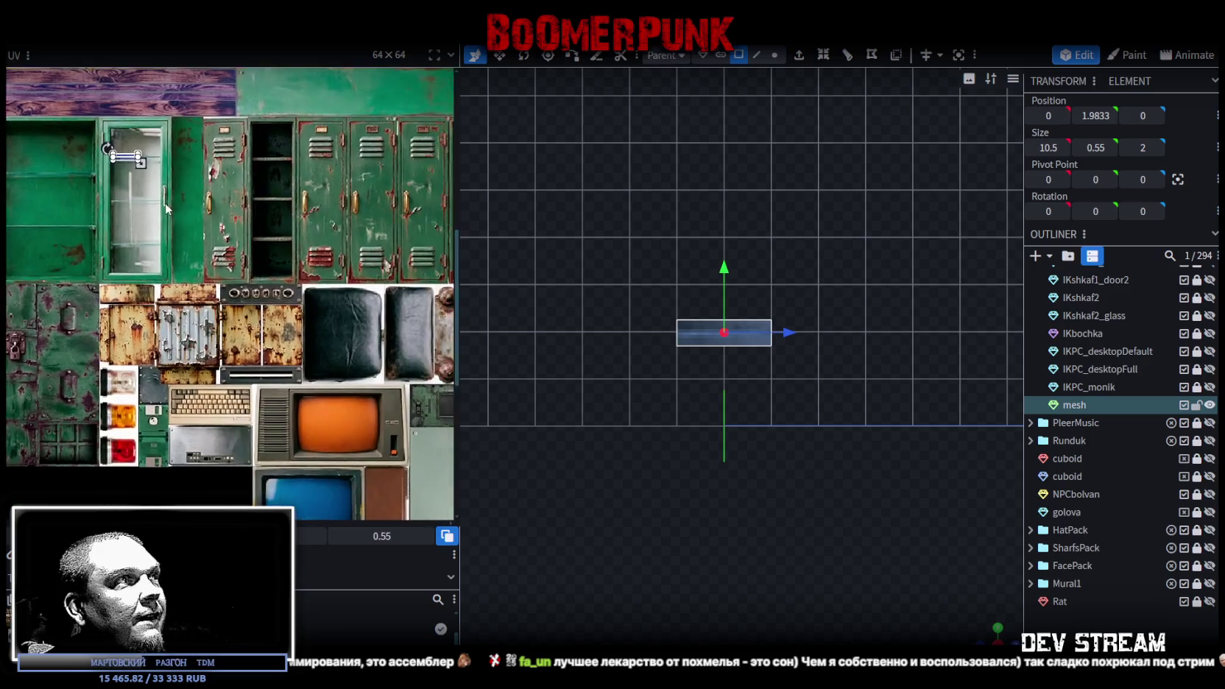
{"action": "scroll", "coordinate": [173, 195], "scroll_direction": "down", "scroll_amount": 2}
{"action": "scroll", "coordinate": [268, 328], "scroll_direction": "down", "scroll_amount": 2}
{"action": "middle_click_drag", "start_coordinate": [268, 328], "coordinate": [184, 311]}
{"action": "scroll", "coordinate": [81, 243], "scroll_direction": "up", "scroll_amount": 3}
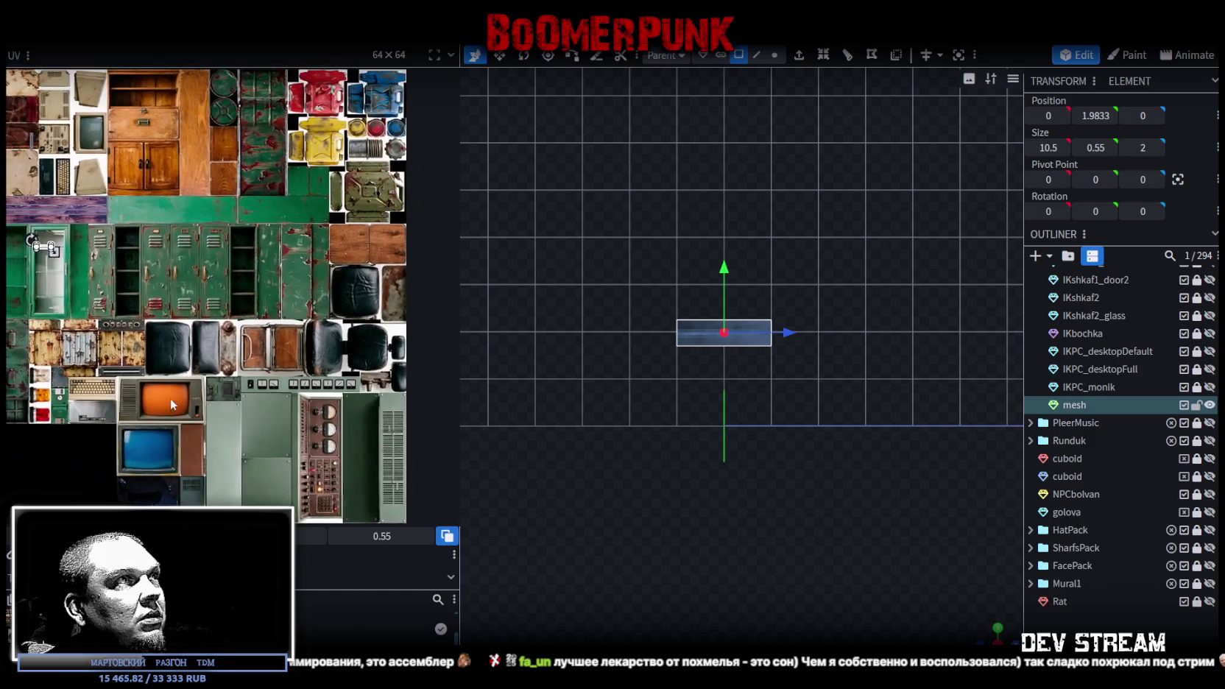
{"action": "left_click", "coordinate": [33, 156]}
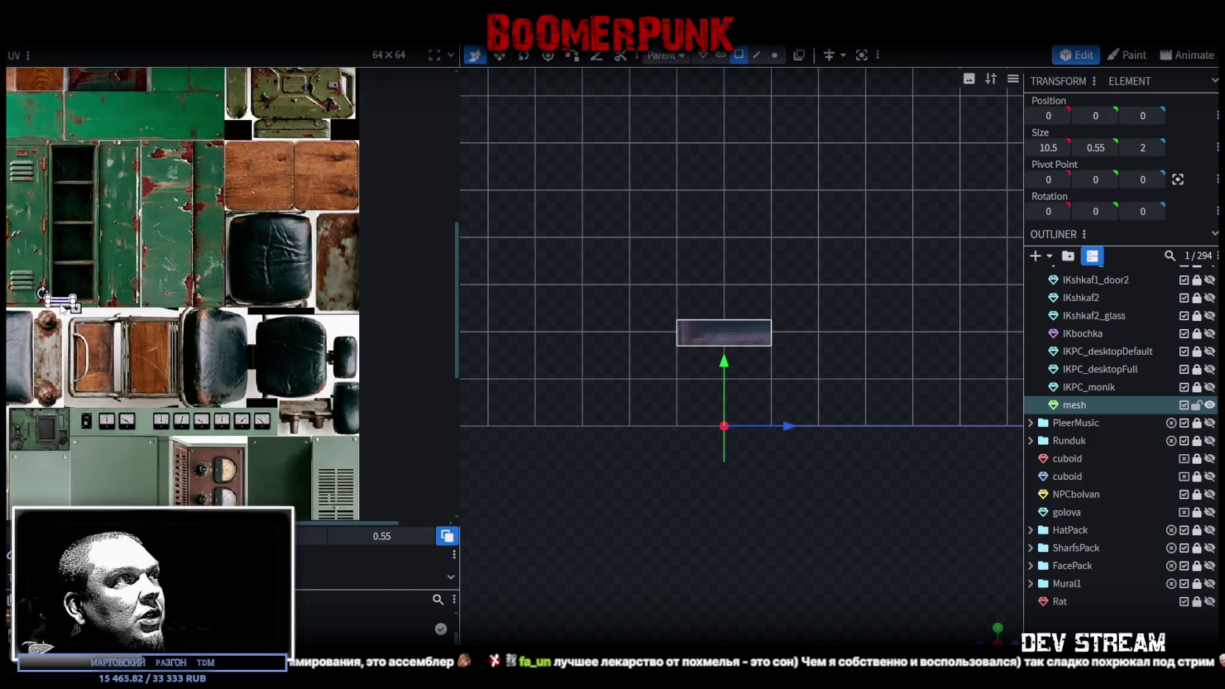
- Place and enlarge the end face's UV rectangle over the rusty metal patch beside the chair
{"action": "left_click_drag", "start_coordinate": [54, 308], "coordinate": [343, 399]}
{"action": "scroll", "coordinate": [339, 322], "scroll_direction": "up", "scroll_amount": 2}
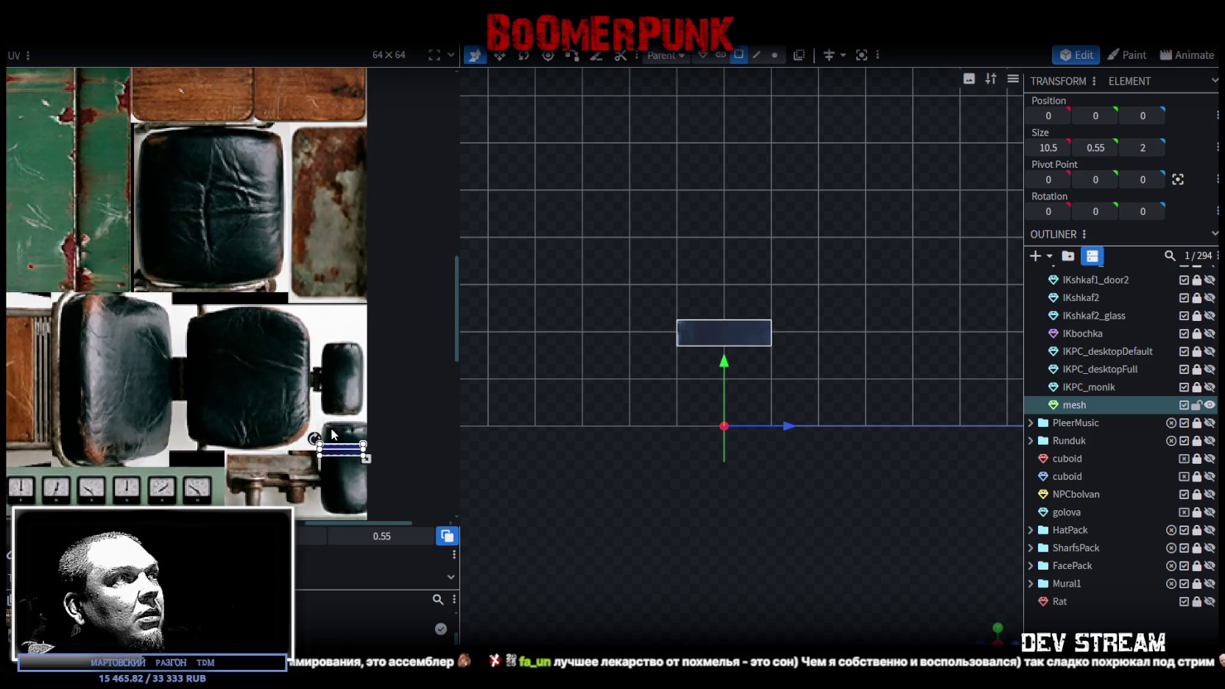
{"action": "left_click_drag", "start_coordinate": [336, 450], "coordinate": [306, 231]}
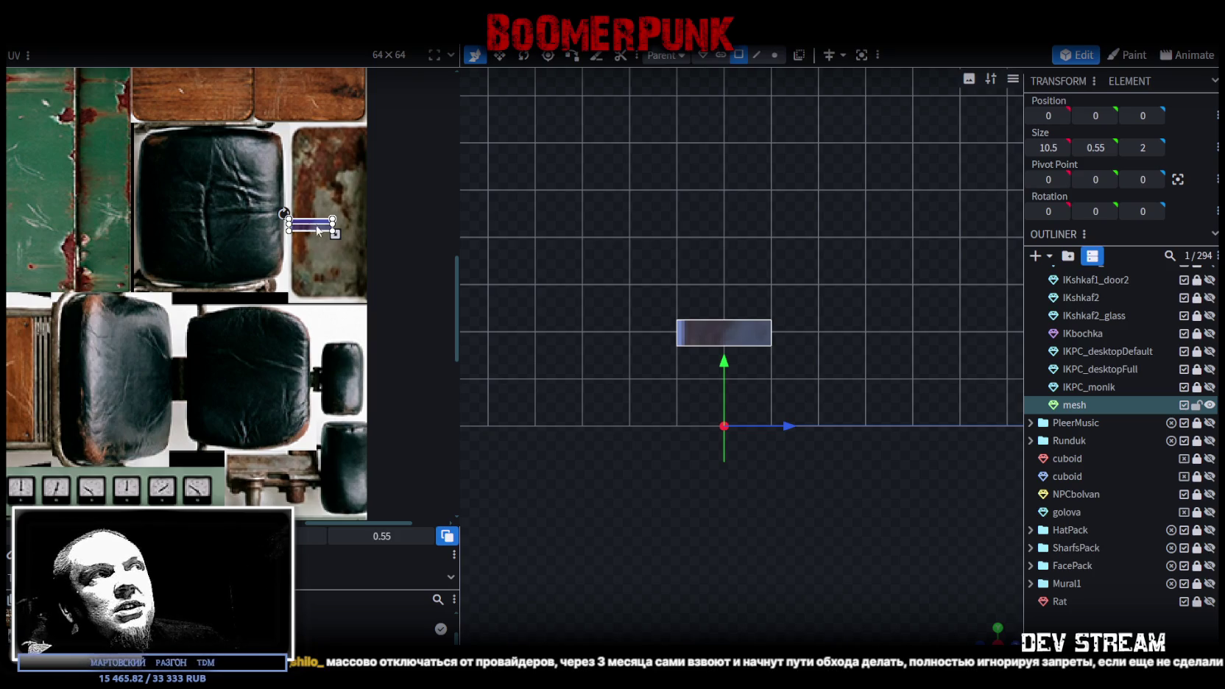
{"action": "middle_click_drag", "start_coordinate": [302, 230], "coordinate": [290, 275]}
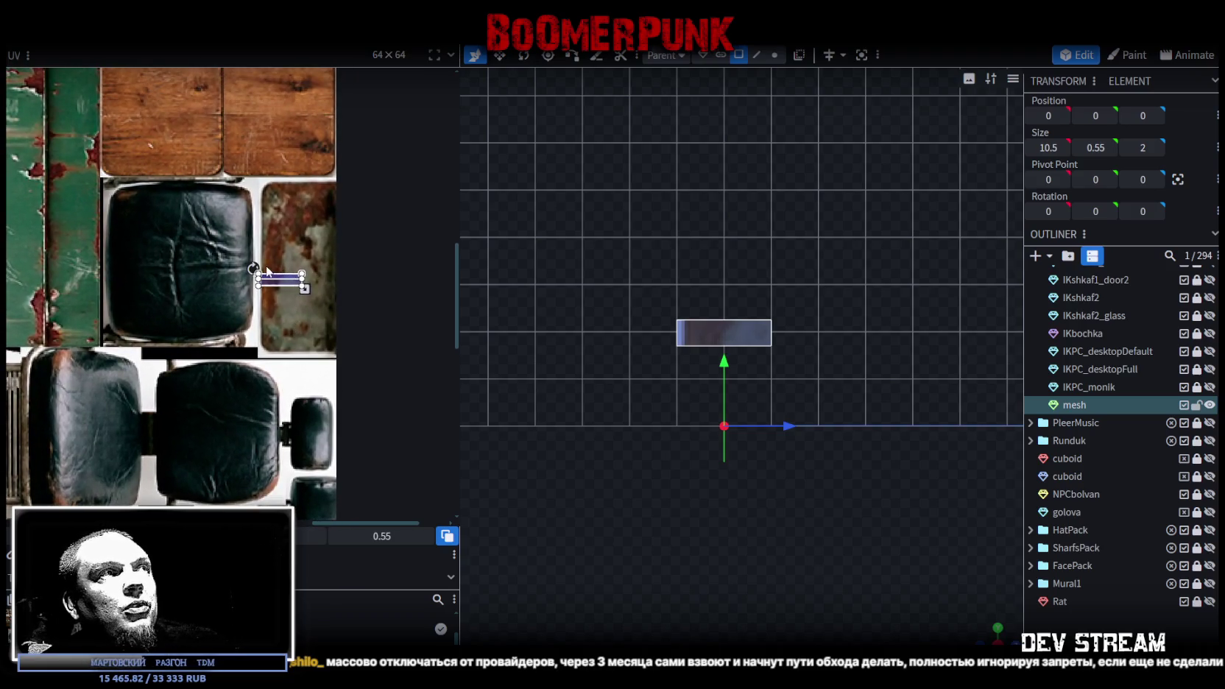
{"action": "scroll", "coordinate": [290, 274], "scroll_direction": "up", "scroll_amount": 3}
{"action": "scroll", "coordinate": [256, 281], "scroll_direction": "up", "scroll_amount": 3}
{"action": "left_click_drag", "start_coordinate": [256, 287], "coordinate": [274, 225]}
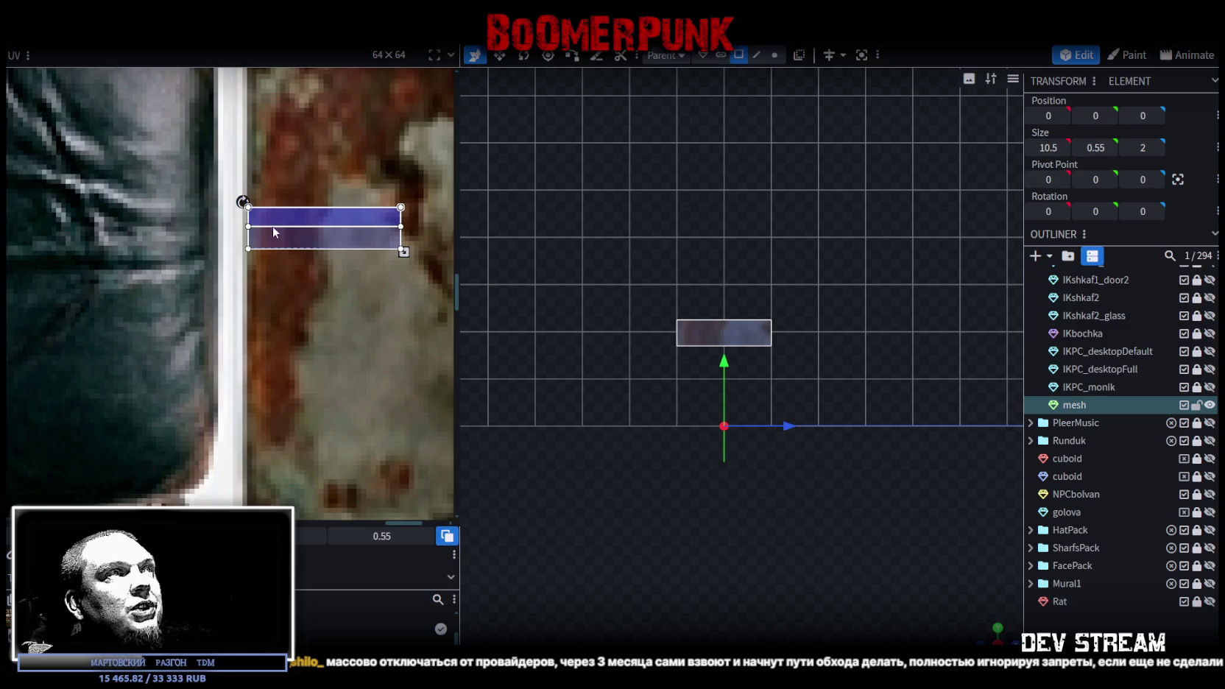
{"action": "scroll", "coordinate": [295, 309], "scroll_direction": "down", "scroll_amount": 2}
{"action": "scroll", "coordinate": [261, 286], "scroll_direction": "down", "scroll_amount": 1}
{"action": "mouse_move", "coordinate": [283, 270]}
{"action": "left_mouse_down"}
{"action": "mouse_move", "coordinate": [346, 292]}
{"action": "mouse_move", "coordinate": [294, 274]}
{"action": "left_mouse_up"}
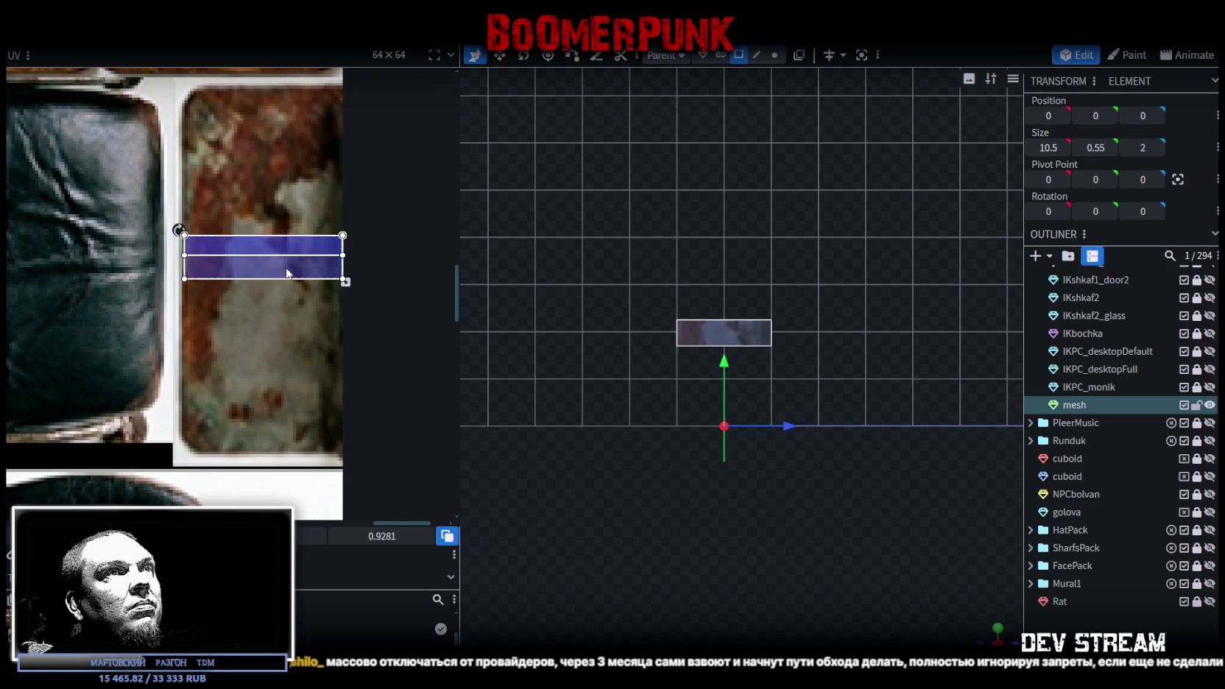
- Select the other end-cap face and map its UV lower on the rusty metal patch
{"action": "mouse_move", "coordinate": [1002, 626]}
{"action": "left_mouse_down"}
{"action": "mouse_move", "coordinate": [986, 637]}
{"action": "mouse_move", "coordinate": [775, 535]}
{"action": "mouse_move", "coordinate": [820, 542]}
{"action": "mouse_move", "coordinate": [803, 540]}
{"action": "mouse_move", "coordinate": [886, 471]}
{"action": "mouse_move", "coordinate": [825, 441]}
{"action": "left_mouse_up"}
{"action": "left_click", "coordinate": [894, 436]}
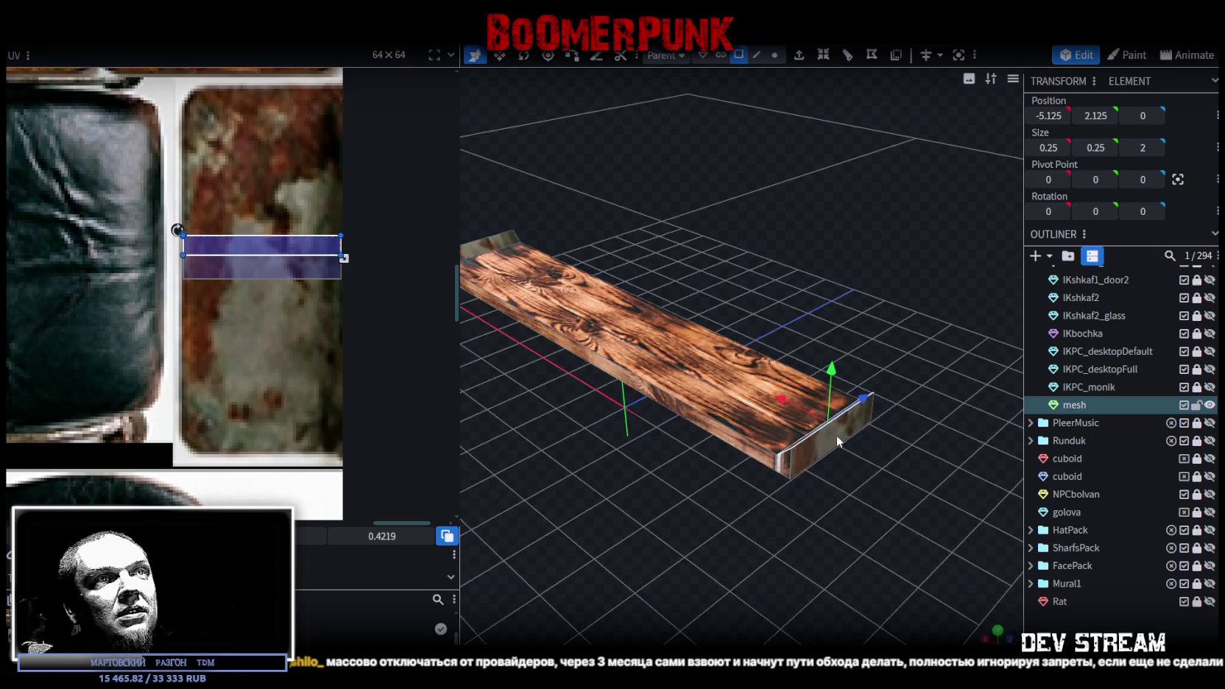
{"action": "mouse_move", "coordinate": [304, 270]}
{"action": "left_mouse_down"}
{"action": "mouse_move", "coordinate": [307, 329]}
{"action": "mouse_move", "coordinate": [307, 319]}
{"action": "left_mouse_up"}
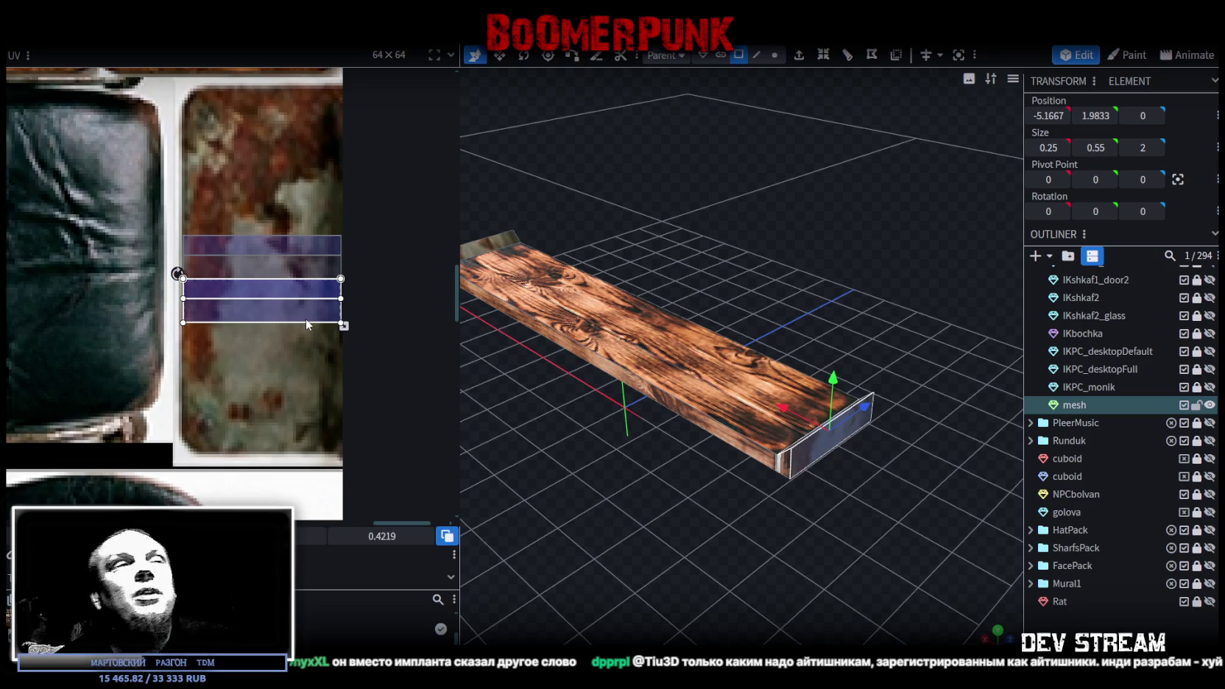
{"action": "mouse_move", "coordinate": [471, 412]}
{"action": "left_mouse_down"}
{"action": "mouse_move", "coordinate": [528, 449]}
{"action": "mouse_move", "coordinate": [704, 509]}
{"action": "mouse_move", "coordinate": [811, 468]}
{"action": "mouse_move", "coordinate": [895, 370]}
{"action": "left_mouse_up"}
{"action": "mouse_move", "coordinate": [764, 446]}
{"action": "left_mouse_down"}
{"action": "mouse_move", "coordinate": [653, 506]}
{"action": "mouse_move", "coordinate": [664, 414]}
{"action": "mouse_move", "coordinate": [813, 525]}
{"action": "mouse_move", "coordinate": [738, 570]}
{"action": "mouse_move", "coordinate": [880, 504]}
{"action": "left_mouse_up"}
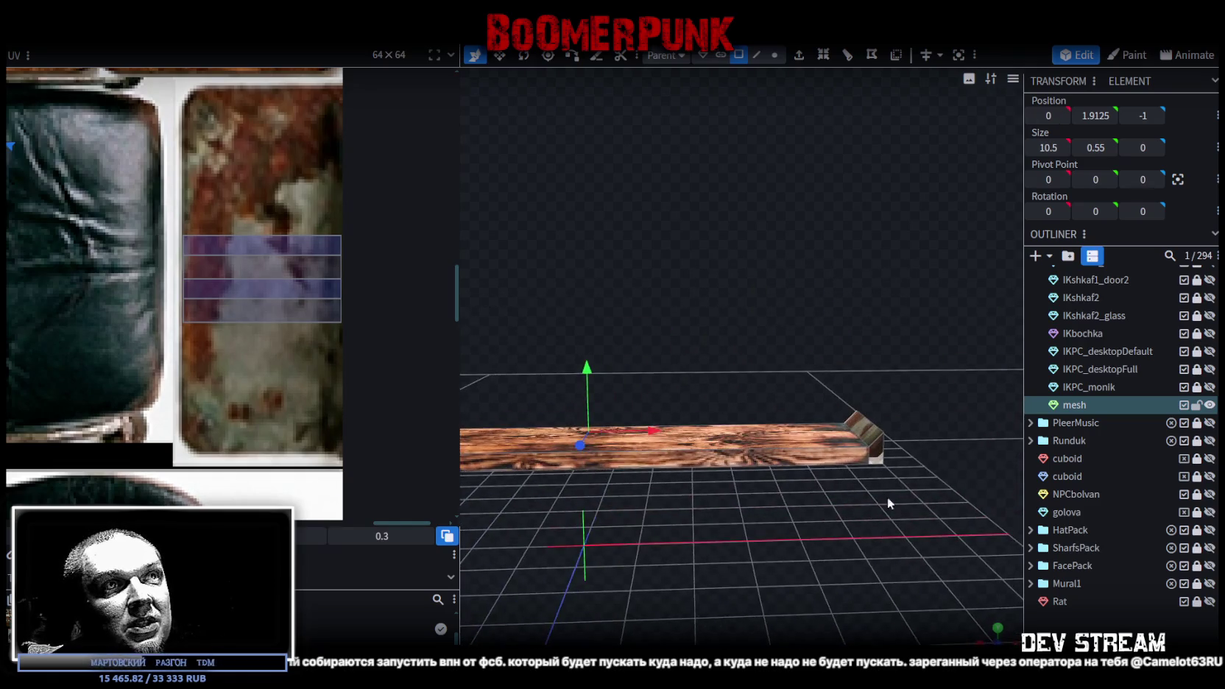
- Switch to orthographic front view and stretch the plank's UV box wider
{"action": "mouse_move", "coordinate": [875, 452]}
{"action": "left_mouse_down"}
{"action": "mouse_move", "coordinate": [911, 566]}
{"action": "mouse_move", "coordinate": [696, 564]}
{"action": "left_mouse_up"}
{"action": "mouse_move", "coordinate": [700, 478]}
{"action": "left_mouse_down"}
{"action": "mouse_move", "coordinate": [722, 555]}
{"action": "mouse_move", "coordinate": [941, 558]}
{"action": "left_mouse_up"}
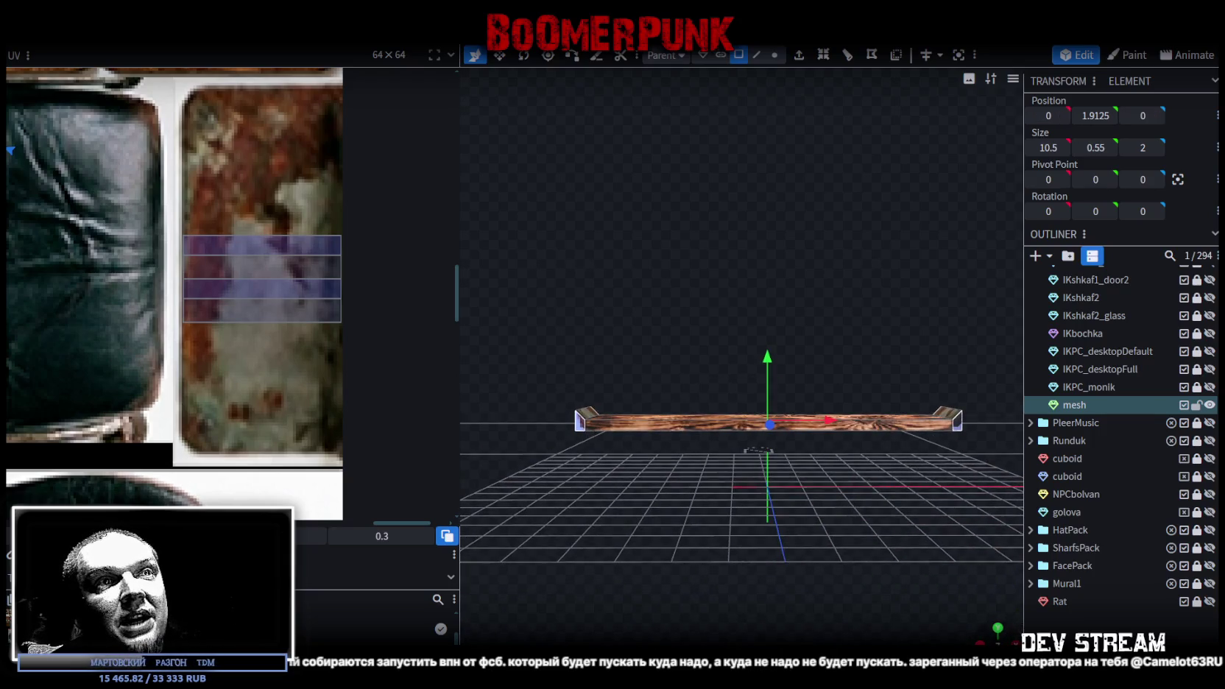
{"action": "key", "text": "KP_1"}
{"action": "scroll", "coordinate": [789, 565], "scroll_direction": "down", "scroll_amount": 2}
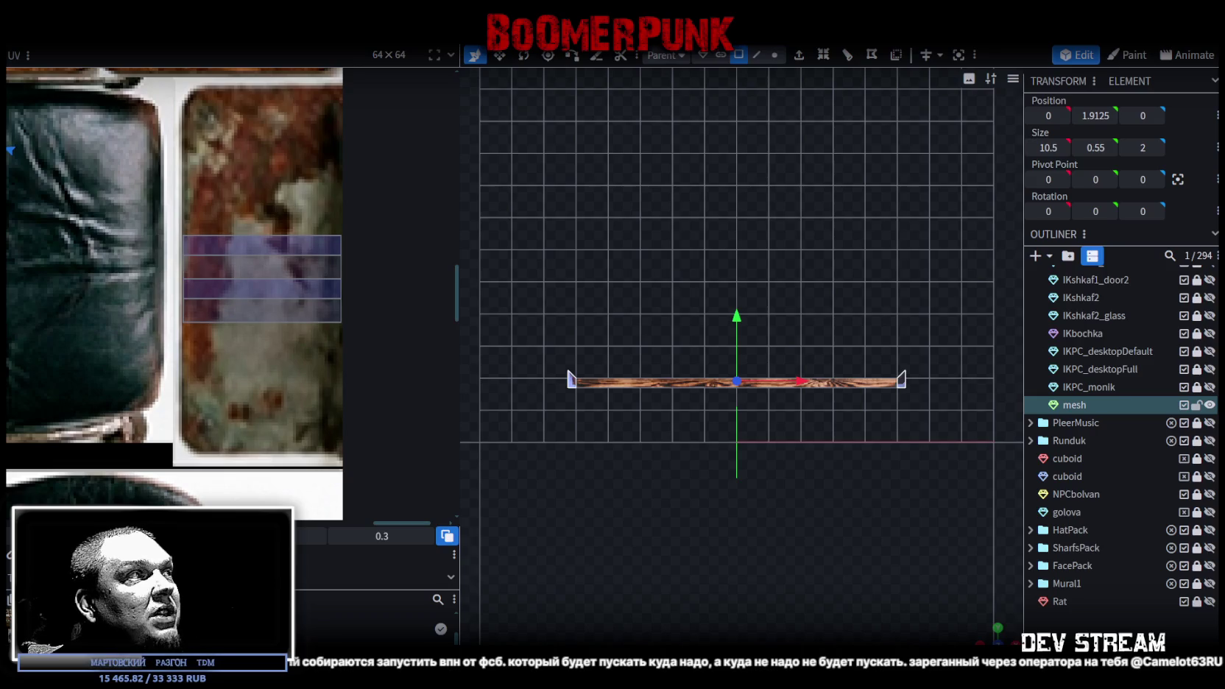
{"action": "scroll", "coordinate": [211, 282], "scroll_direction": "down", "scroll_amount": 2}
{"action": "scroll", "coordinate": [211, 282], "scroll_direction": "down", "scroll_amount": 2}
{"action": "scroll", "coordinate": [211, 282], "scroll_direction": "down", "scroll_amount": 2}
{"action": "scroll", "coordinate": [211, 282], "scroll_direction": "down", "scroll_amount": 1}
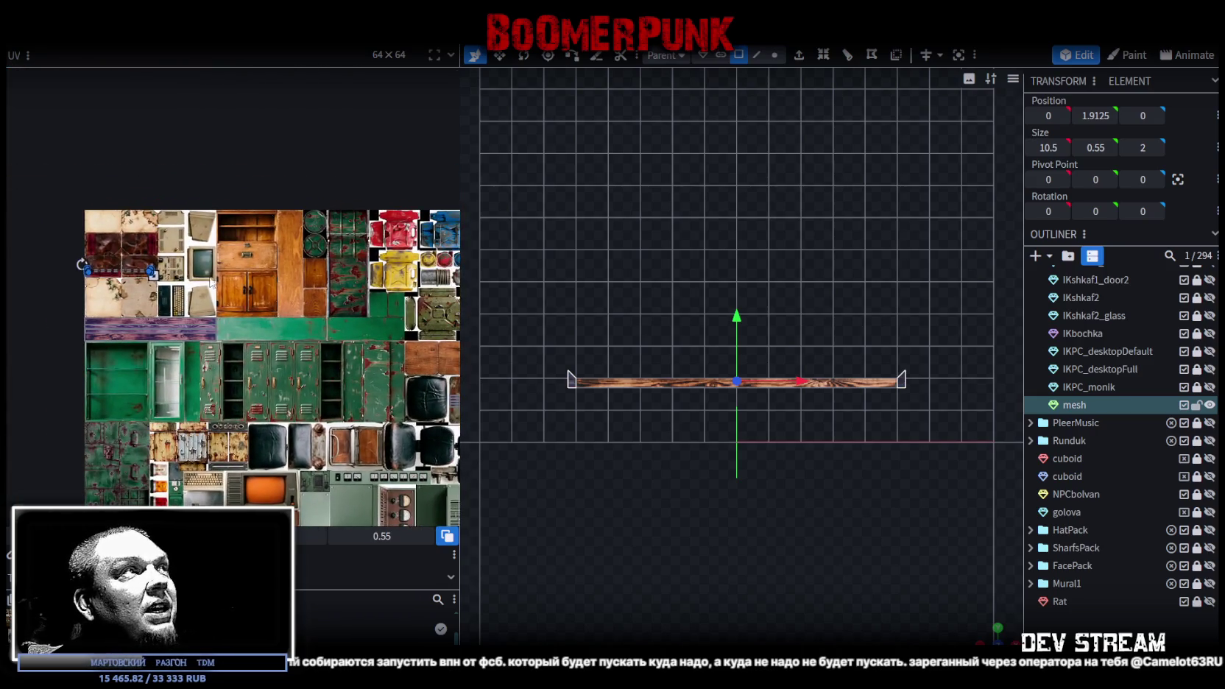
{"action": "left_click_drag", "start_coordinate": [152, 272], "coordinate": [183, 276]}
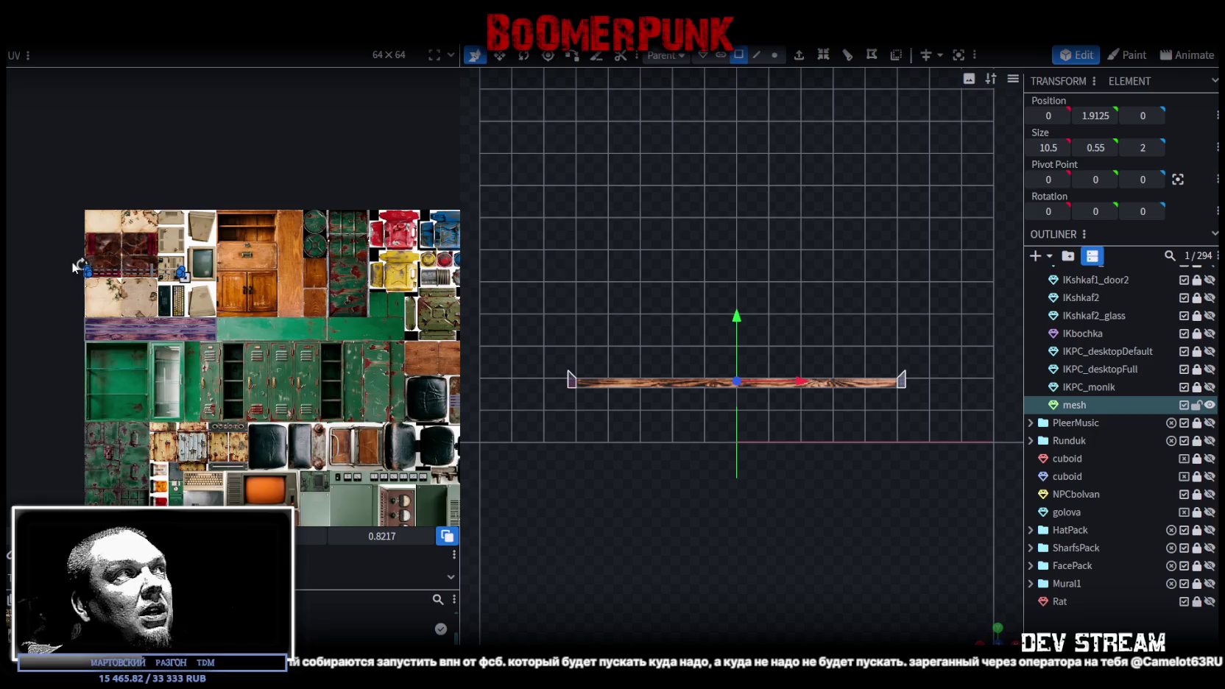
- Move the plank's UV box to the atlas top, then onto the beige panel piece
{"action": "scroll", "coordinate": [77, 265], "scroll_direction": "up", "scroll_amount": 2}
{"action": "scroll", "coordinate": [103, 243], "scroll_direction": "up", "scroll_amount": 2}
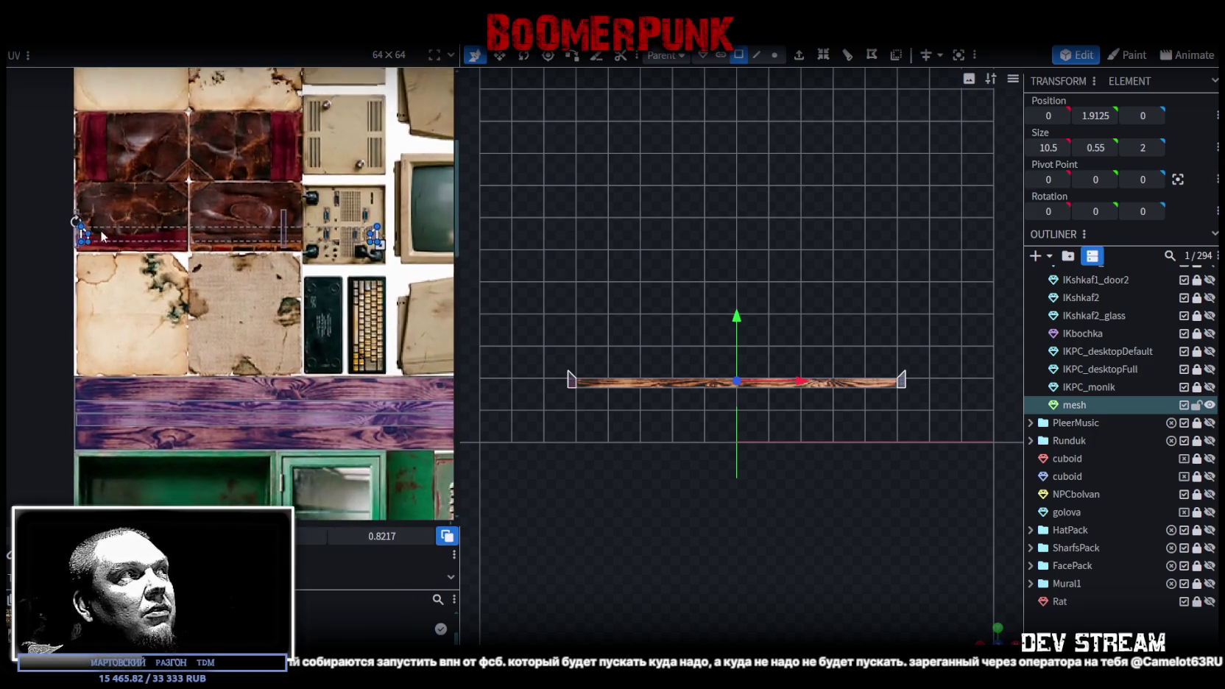
{"action": "scroll", "coordinate": [260, 323], "scroll_direction": "up", "scroll_amount": 1}
{"action": "scroll", "coordinate": [260, 323], "scroll_direction": "down", "scroll_amount": 2}
{"action": "scroll", "coordinate": [261, 323], "scroll_direction": "up", "scroll_amount": 2}
{"action": "scroll", "coordinate": [352, 374], "scroll_direction": "up", "scroll_amount": 1}
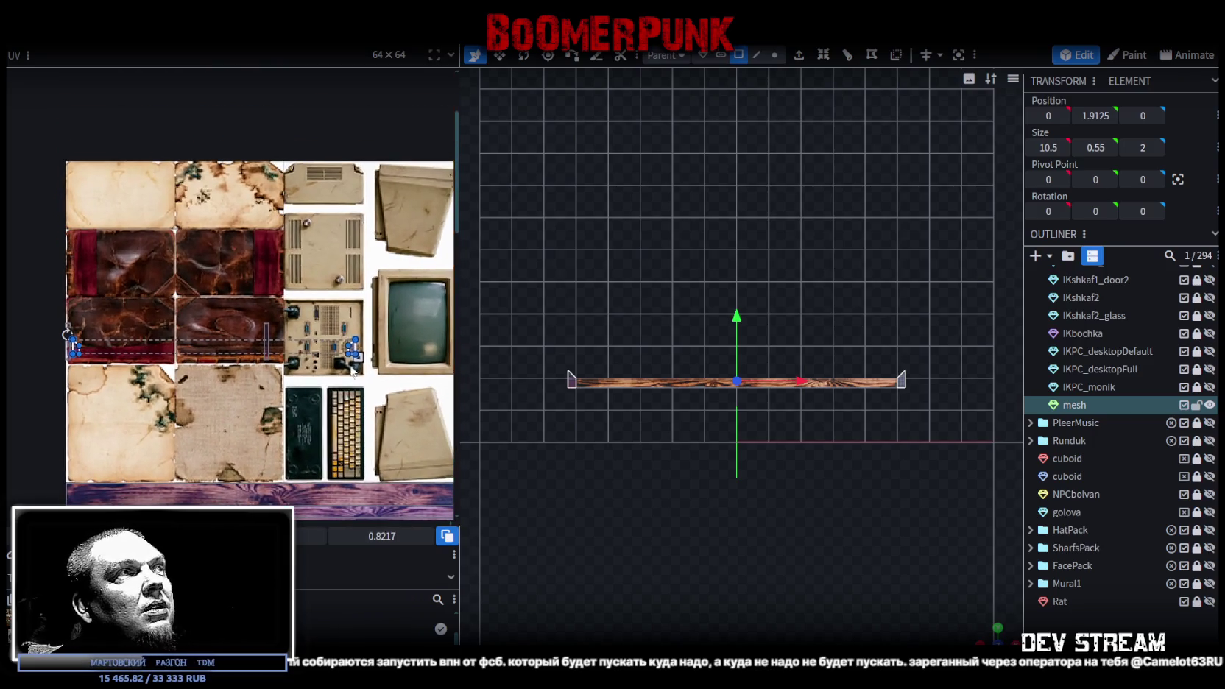
{"action": "left_click_drag", "start_coordinate": [352, 355], "coordinate": [353, 178]}
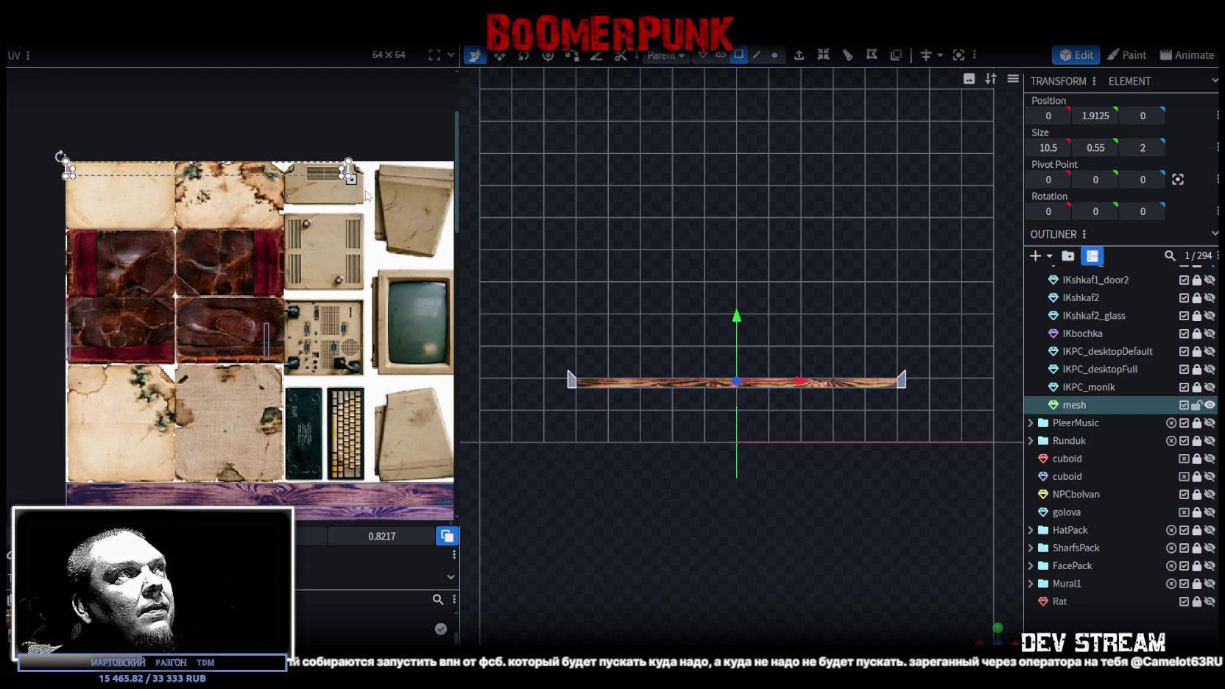
{"action": "left_click_drag", "start_coordinate": [350, 176], "coordinate": [73, 177]}
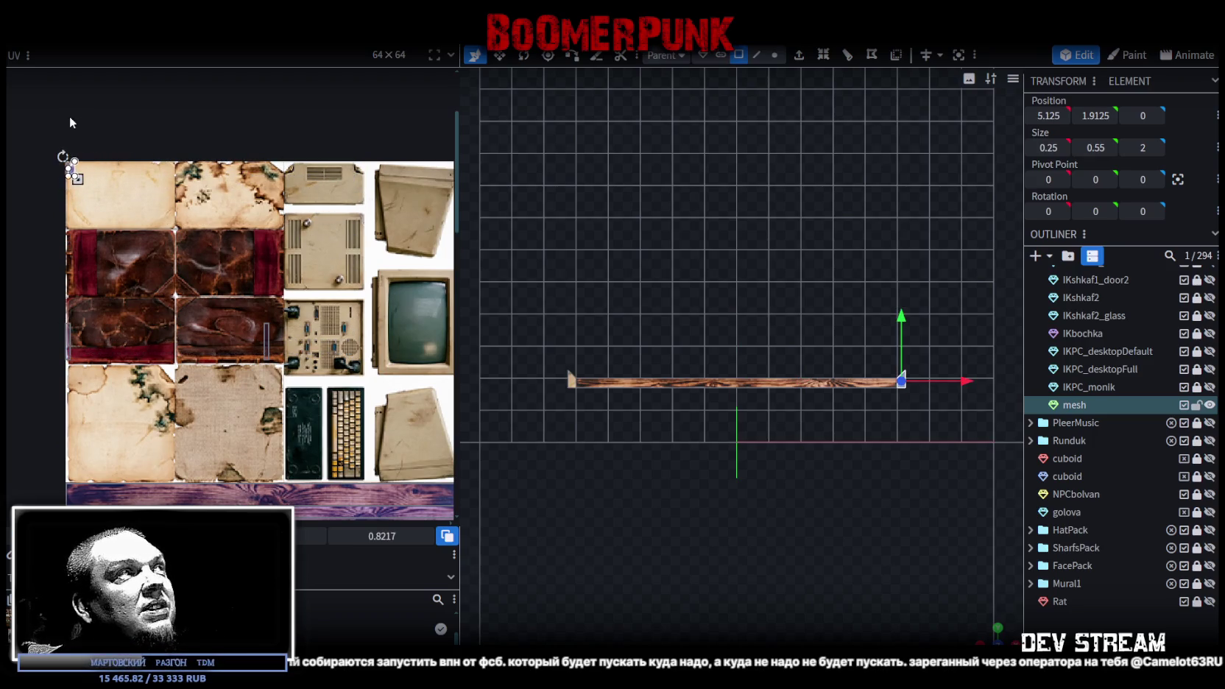
{"action": "key", "text": "ctrl+z"}
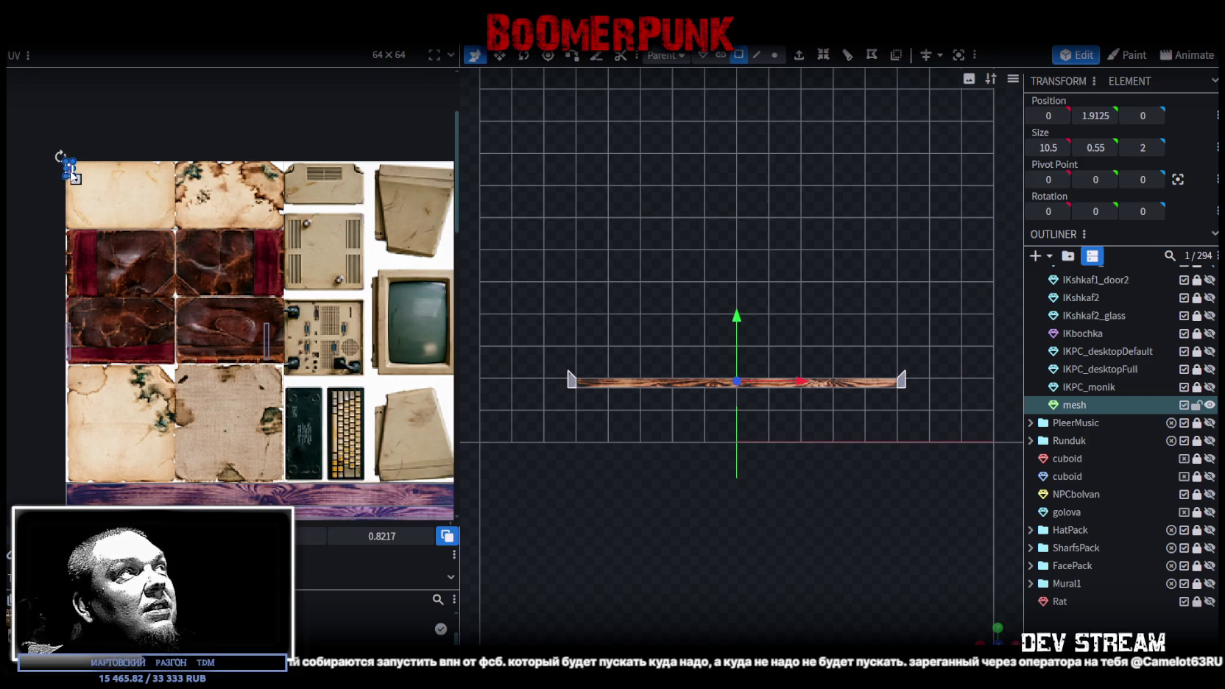
{"action": "left_click_drag", "start_coordinate": [71, 170], "coordinate": [423, 445]}
{"action": "middle_click_drag", "start_coordinate": [423, 449], "coordinate": [114, 357]}
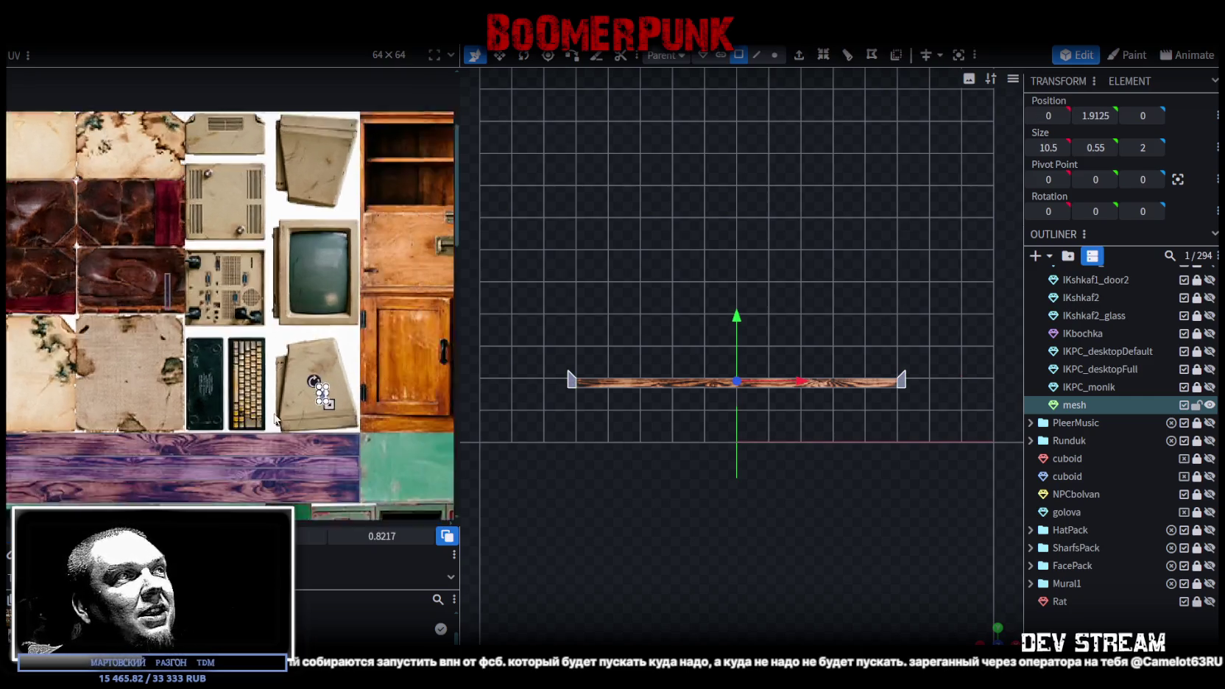
{"action": "scroll", "coordinate": [117, 353], "scroll_direction": "down", "scroll_amount": 1}
{"action": "scroll", "coordinate": [136, 351], "scroll_direction": "down", "scroll_amount": 1}
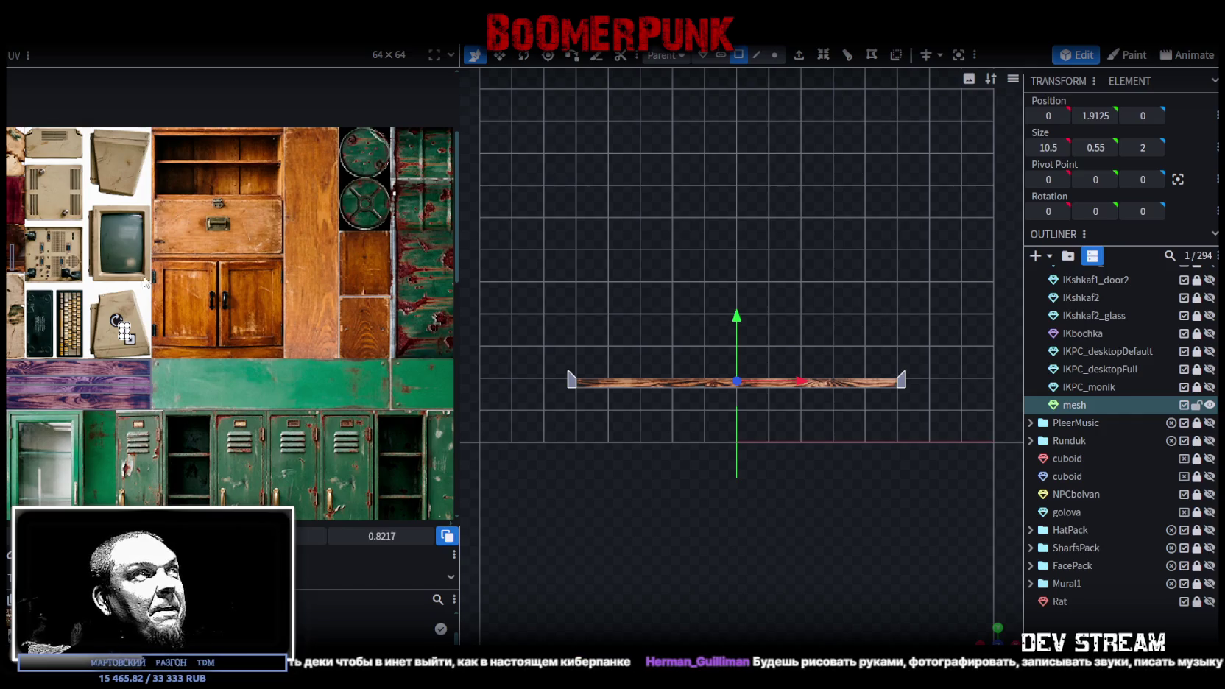
{"action": "scroll", "coordinate": [118, 347], "scroll_direction": "up", "scroll_amount": 3}
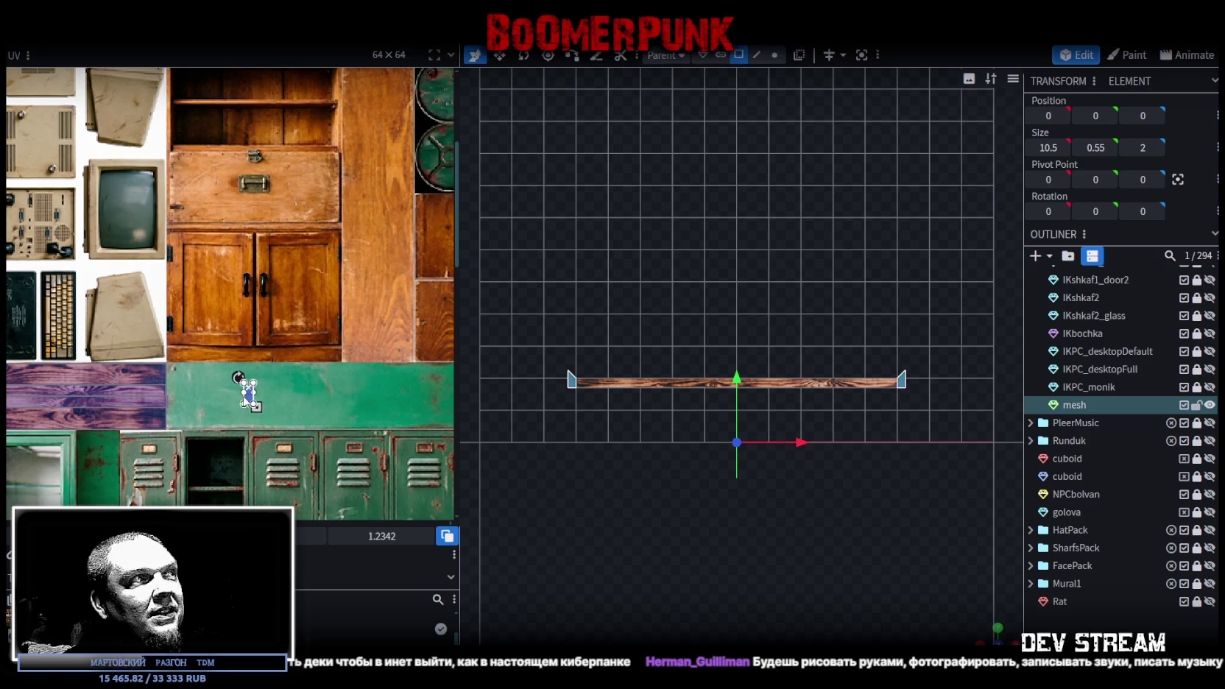
- Select the plank mesh and drag its end-face UV onto the green red-streaked metal
{"action": "left_click", "coordinate": [239, 394]}
{"action": "scroll", "coordinate": [138, 402], "scroll_direction": "right", "scroll_amount": 5}
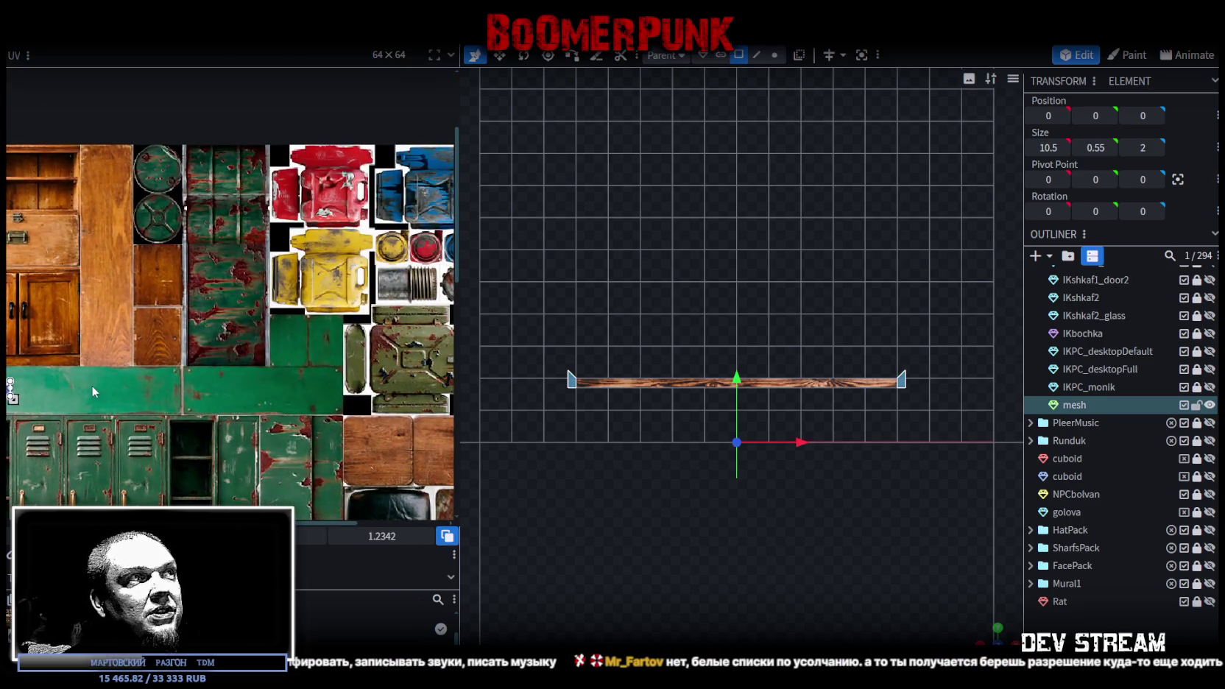
{"action": "scroll", "coordinate": [181, 405], "scroll_direction": "down", "scroll_amount": 3}
{"action": "scroll", "coordinate": [245, 326], "scroll_direction": "left", "scroll_amount": 3}
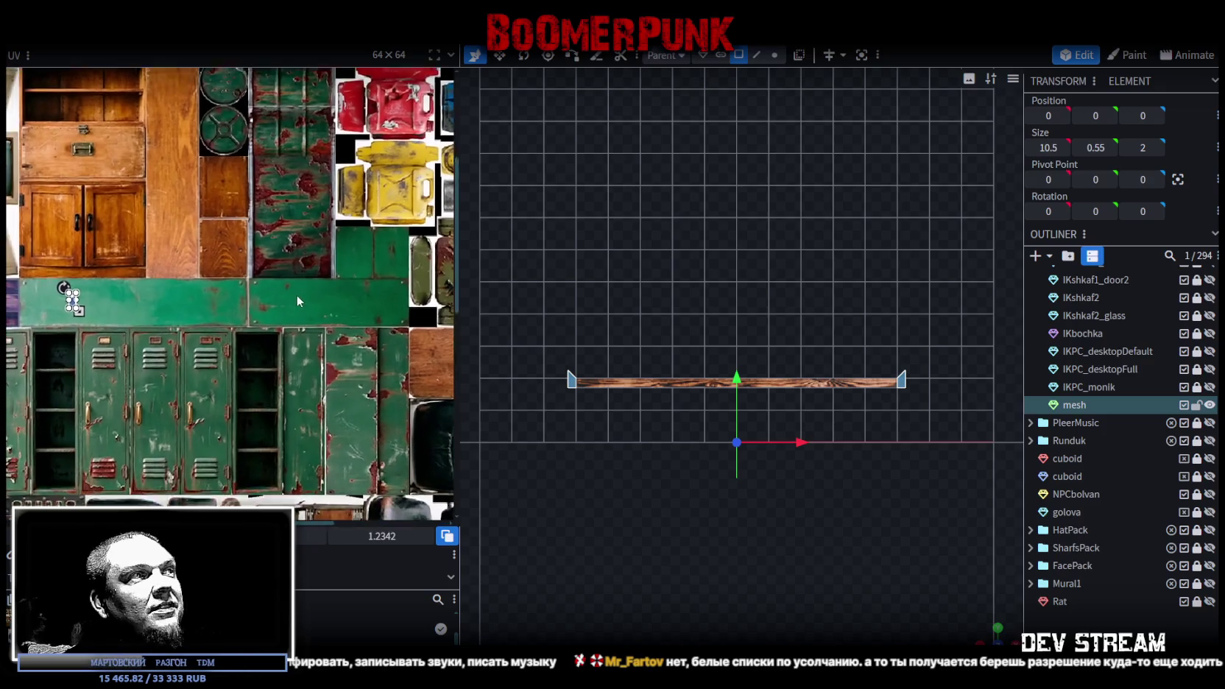
{"action": "scroll", "coordinate": [218, 340], "scroll_direction": "up", "scroll_amount": 2, "text": "ctrl"}
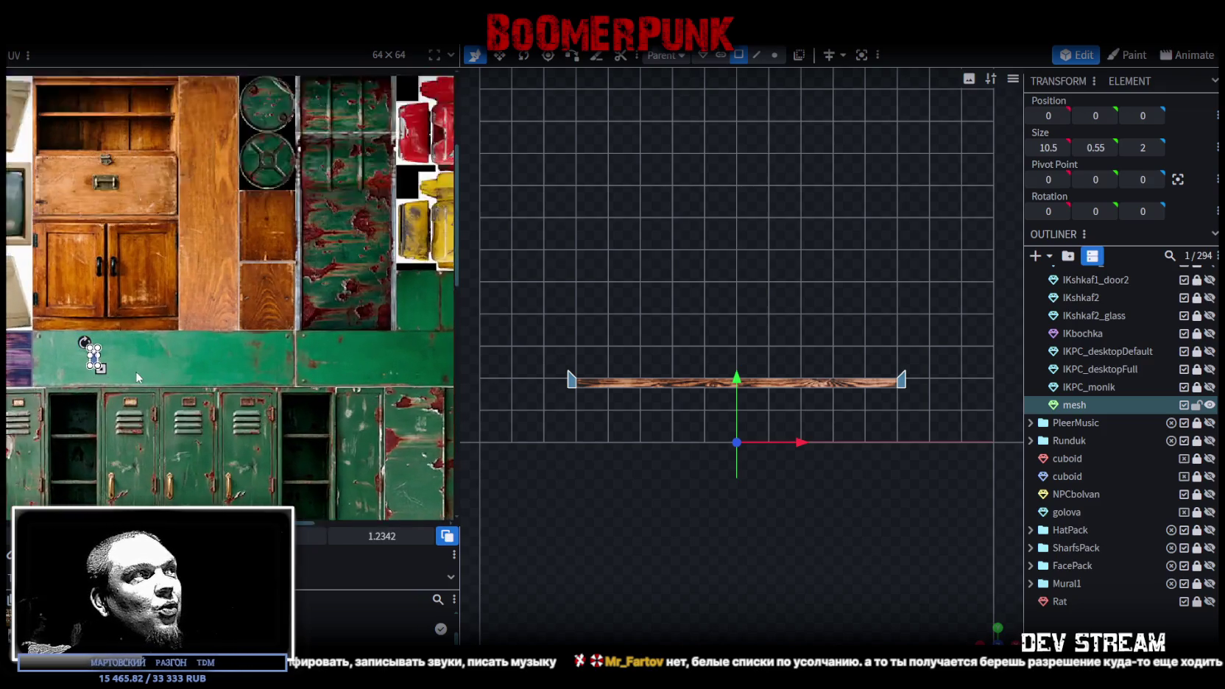
{"action": "scroll", "coordinate": [136, 371], "scroll_direction": "up", "scroll_amount": 2, "text": "ctrl"}
{"action": "mouse_move", "coordinate": [89, 352]}
{"action": "left_mouse_down"}
{"action": "mouse_move", "coordinate": [373, 261]}
{"action": "mouse_move", "coordinate": [354, 240]}
{"action": "mouse_move", "coordinate": [391, 229]}
{"action": "mouse_move", "coordinate": [287, 245]}
{"action": "left_mouse_up"}
{"action": "scroll", "coordinate": [357, 250], "scroll_direction": "up", "scroll_amount": 4, "text": "ctrl"}
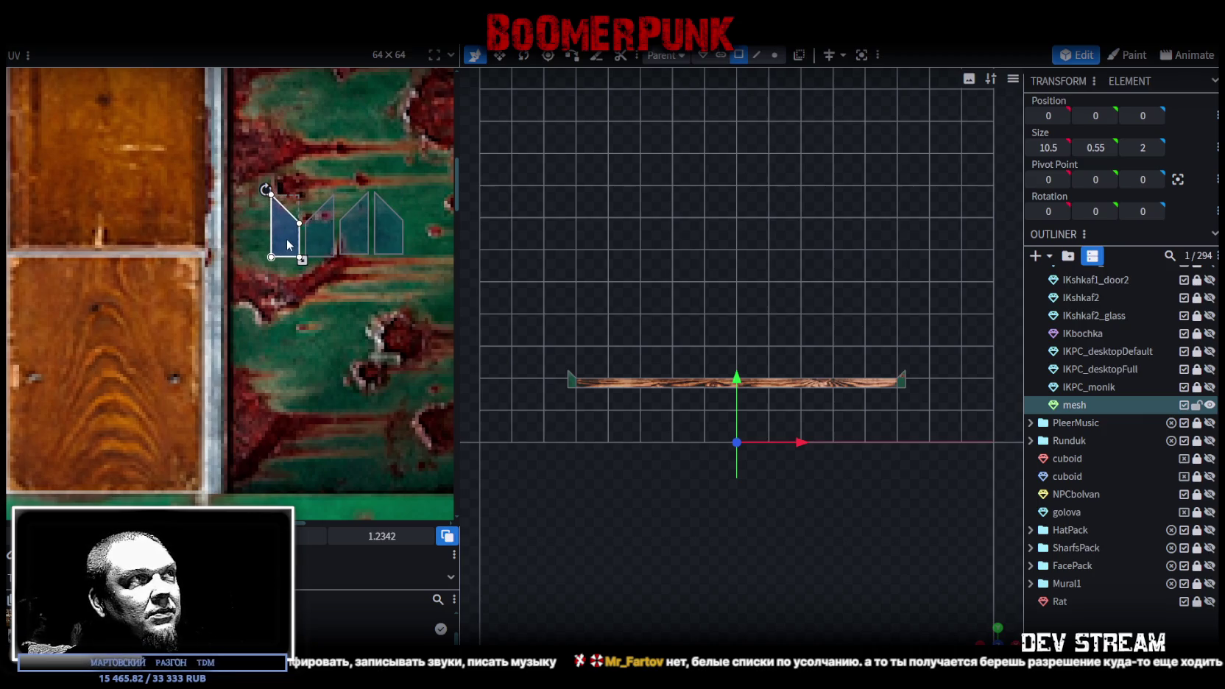
- Deselect, reselect the plank mesh, and orbit to a wider perspective view
{"action": "left_click", "coordinate": [997, 595]}
{"action": "mouse_move", "coordinate": [980, 622]}
{"action": "left_mouse_down"}
{"action": "mouse_move", "coordinate": [845, 564]}
{"action": "mouse_move", "coordinate": [806, 532]}
{"action": "mouse_move", "coordinate": [730, 414]}
{"action": "left_mouse_up"}
{"action": "left_click", "coordinate": [730, 416]}
{"action": "mouse_move", "coordinate": [670, 475]}
{"action": "left_mouse_down"}
{"action": "mouse_move", "coordinate": [752, 532]}
{"action": "mouse_move", "coordinate": [846, 518]}
{"action": "left_mouse_up"}
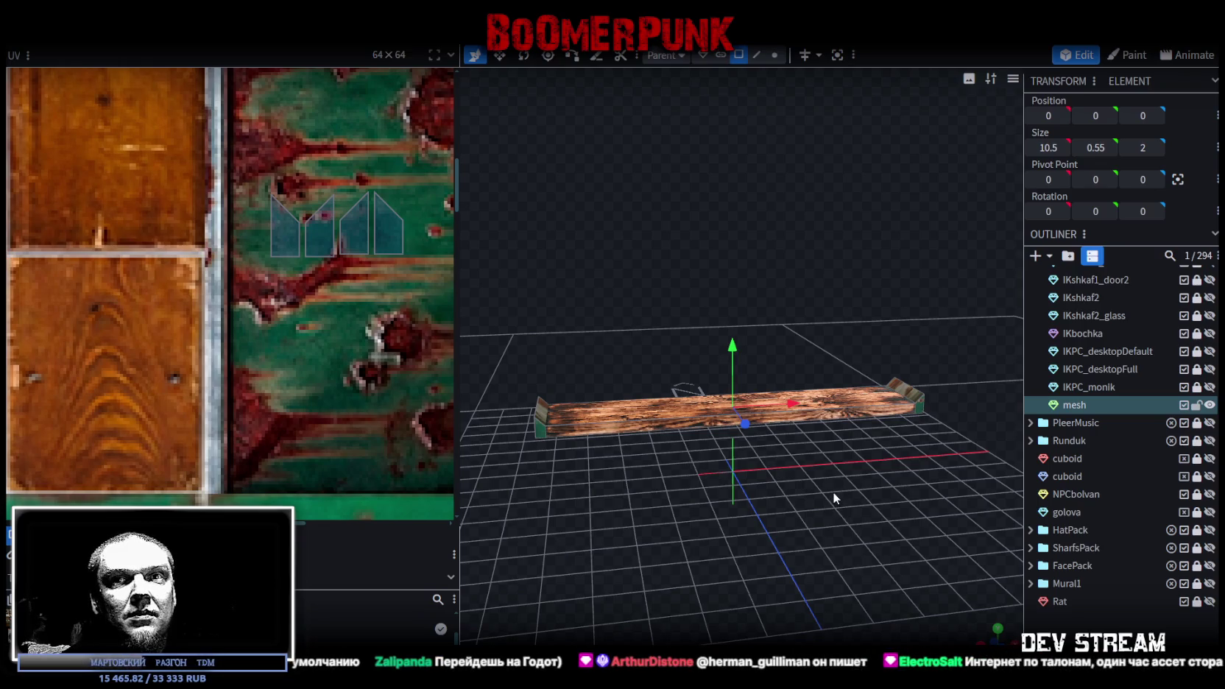
- Move the end faces' UV islands onto the lower-right tile of the texture atlas
{"action": "scroll", "coordinate": [811, 489], "scroll_direction": "down", "scroll_amount": 2}
{"action": "left_click_drag", "start_coordinate": [260, 277], "coordinate": [410, 184]}
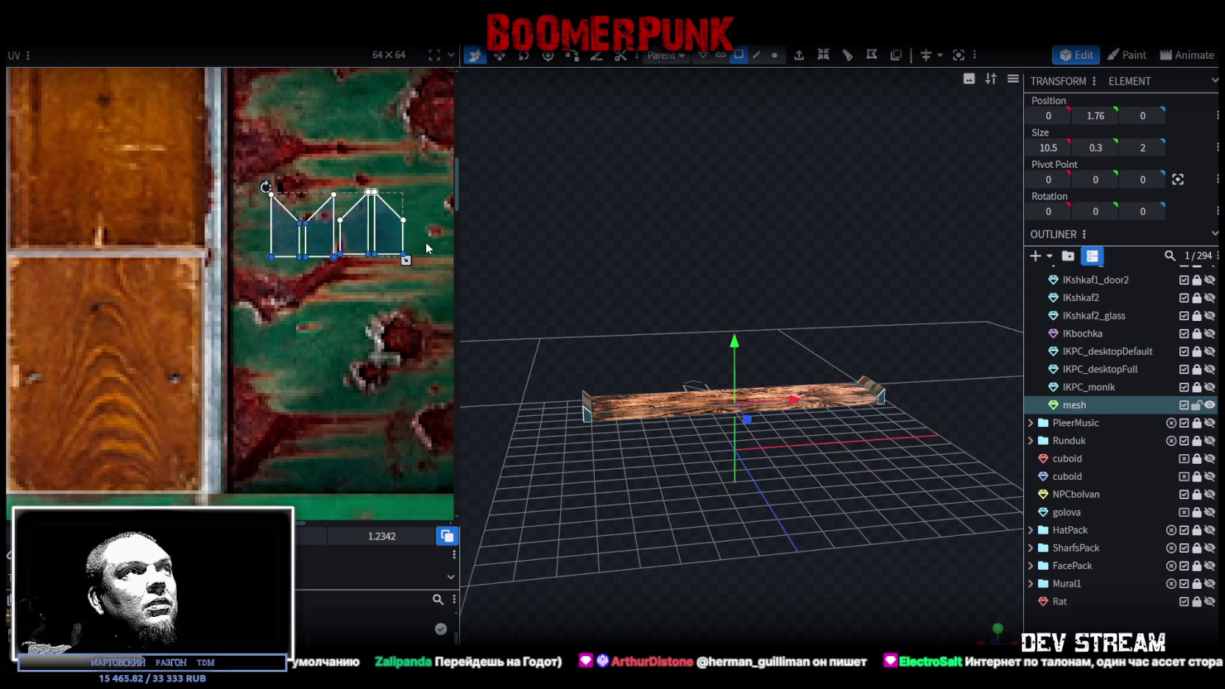
{"action": "scroll", "coordinate": [410, 259], "scroll_direction": "down", "scroll_amount": 2}
{"action": "scroll", "coordinate": [294, 265], "scroll_direction": "down", "scroll_amount": 2}
{"action": "scroll", "coordinate": [207, 268], "scroll_direction": "down", "scroll_amount": 1}
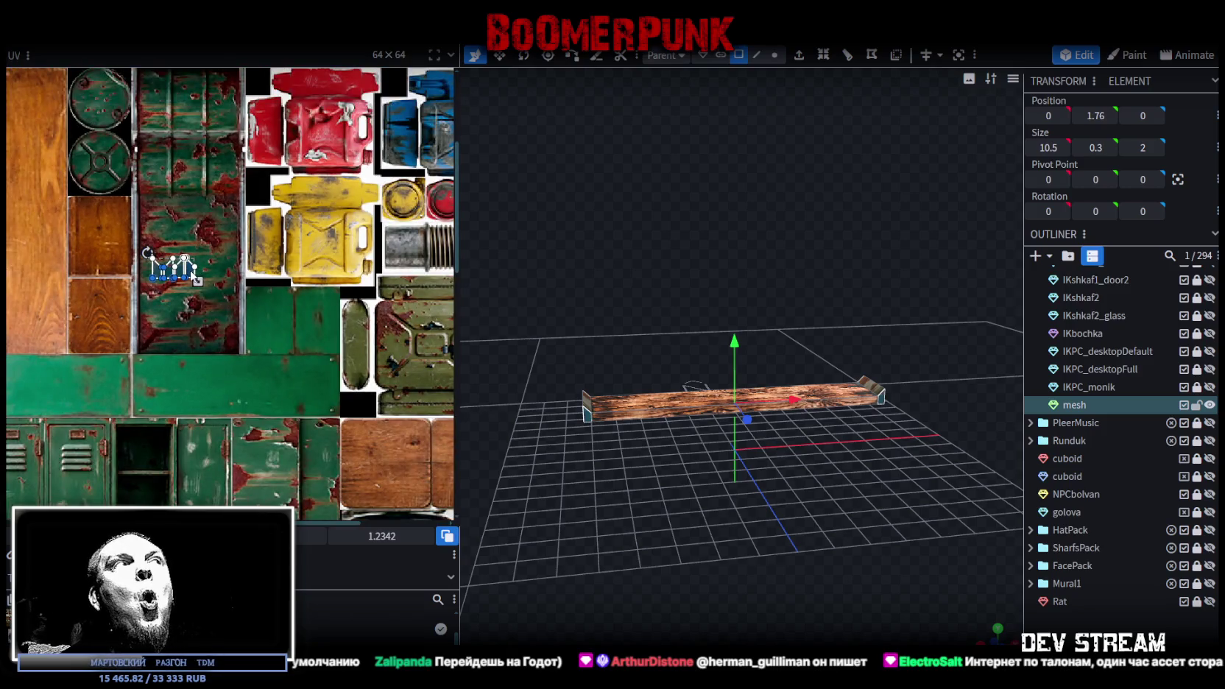
{"action": "left_click_drag", "start_coordinate": [195, 278], "coordinate": [346, 317]}
{"action": "scroll", "coordinate": [316, 324], "scroll_direction": "down", "scroll_amount": 2}
{"action": "scroll", "coordinate": [139, 347], "scroll_direction": "up", "scroll_amount": 2}
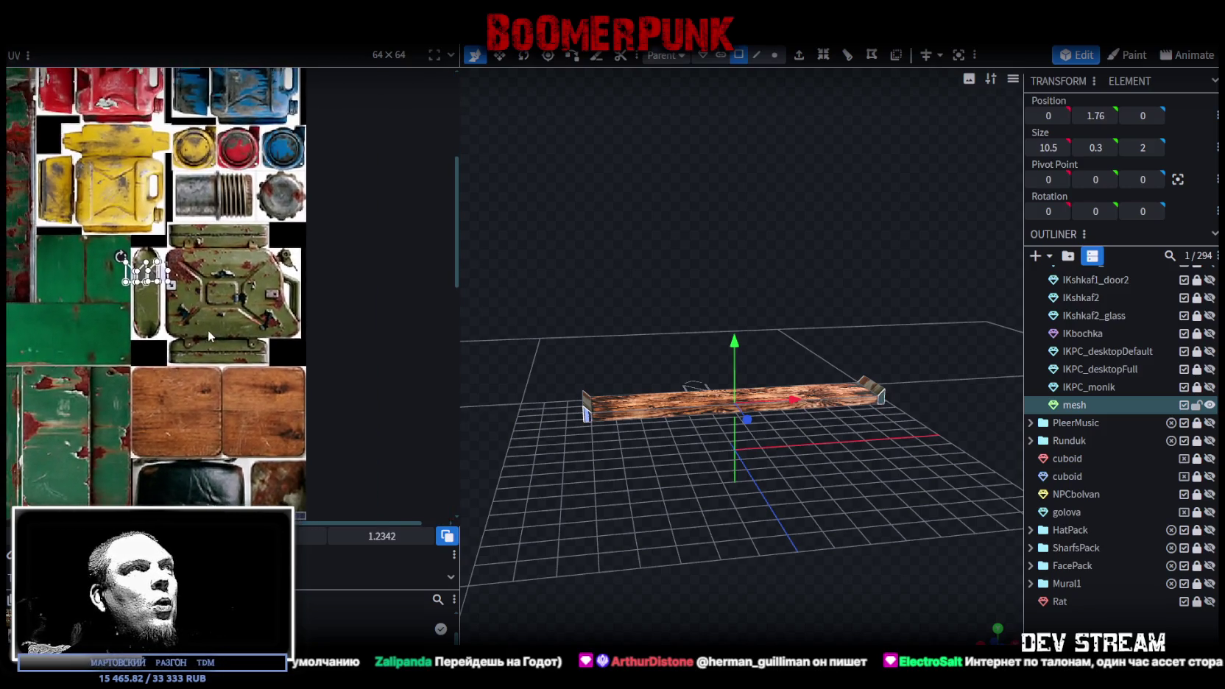
{"action": "scroll", "coordinate": [206, 336], "scroll_direction": "down", "scroll_amount": 1}
{"action": "scroll", "coordinate": [158, 372], "scroll_direction": "up", "scroll_amount": 1}
{"action": "left_click_drag", "start_coordinate": [200, 243], "coordinate": [351, 460]}
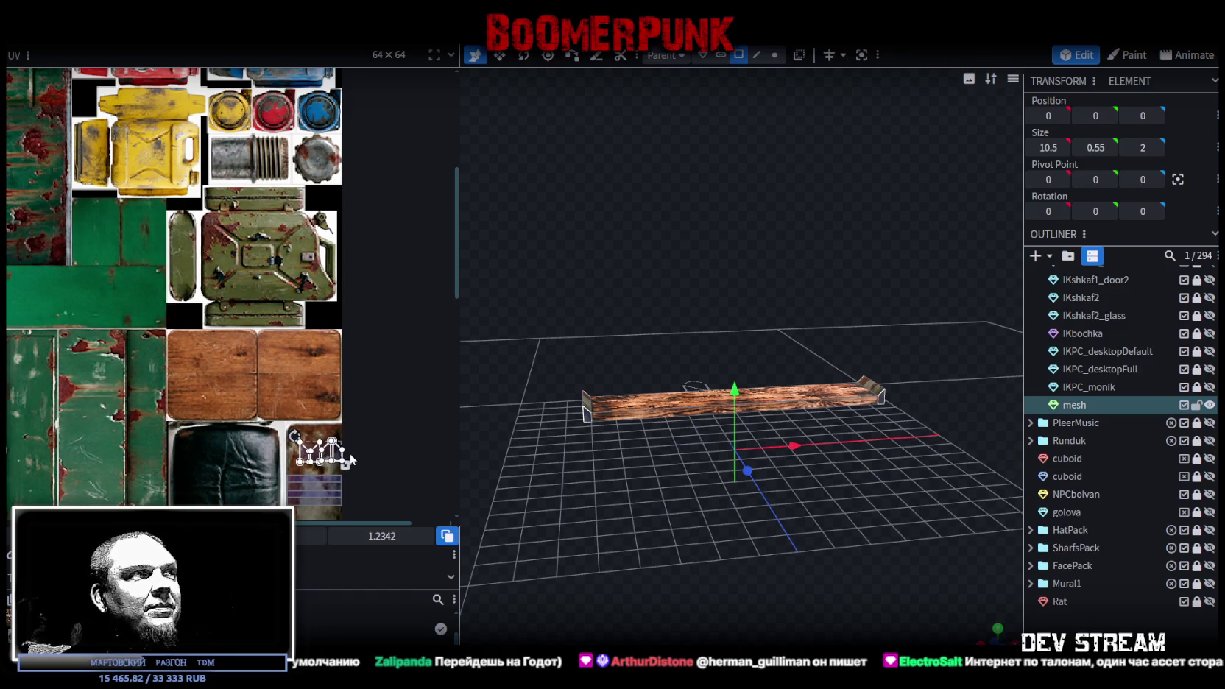
{"action": "scroll", "coordinate": [331, 460], "scroll_direction": "up", "scroll_amount": 2}
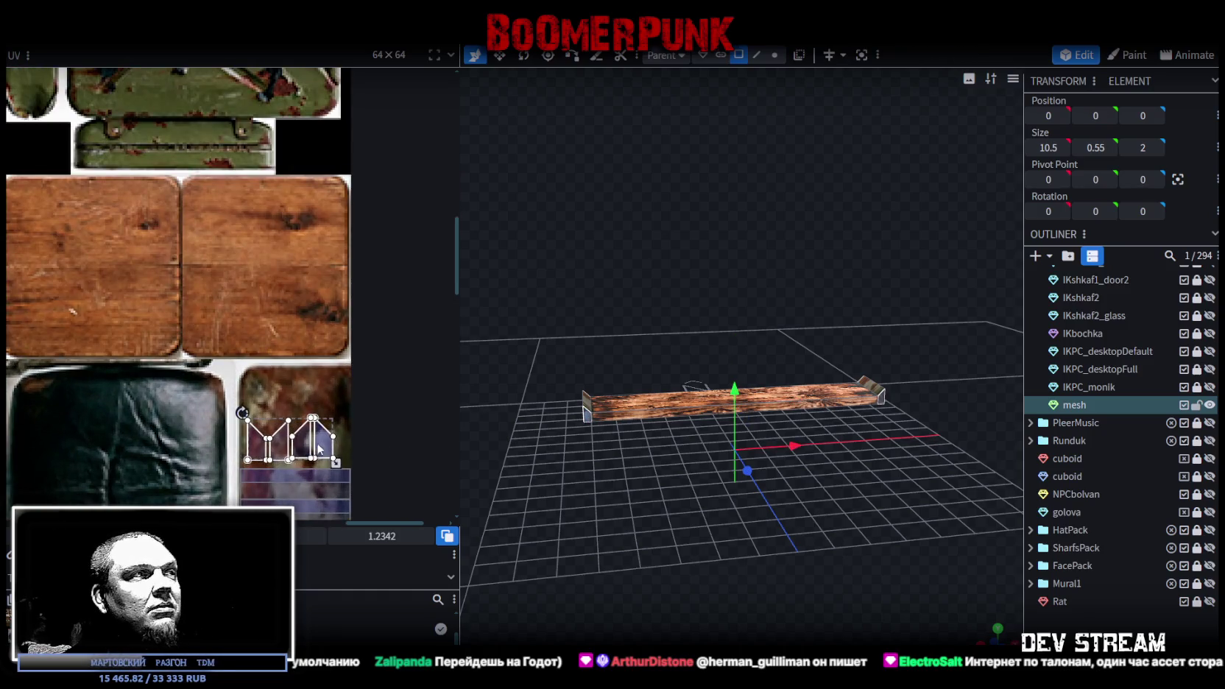
{"action": "left_click_drag", "start_coordinate": [319, 447], "coordinate": [316, 455]}
- Extrude the plank's end faces downward into legs and set their Y position to 0
{"action": "left_click", "coordinate": [866, 516]}
{"action": "mouse_move", "coordinate": [866, 517]}
{"action": "left_mouse_down"}
{"action": "mouse_move", "coordinate": [692, 484]}
{"action": "mouse_move", "coordinate": [618, 545]}
{"action": "mouse_move", "coordinate": [698, 464]}
{"action": "mouse_move", "coordinate": [727, 340]}
{"action": "left_mouse_up"}
{"action": "left_click", "coordinate": [715, 323]}
{"action": "mouse_move", "coordinate": [681, 419]}
{"action": "left_mouse_down"}
{"action": "mouse_move", "coordinate": [821, 576]}
{"action": "mouse_move", "coordinate": [776, 554]}
{"action": "mouse_move", "coordinate": [822, 548]}
{"action": "mouse_move", "coordinate": [702, 429]}
{"action": "mouse_move", "coordinate": [763, 521]}
{"action": "mouse_move", "coordinate": [937, 215]}
{"action": "left_mouse_up"}
{"action": "left_click", "coordinate": [720, 434]}
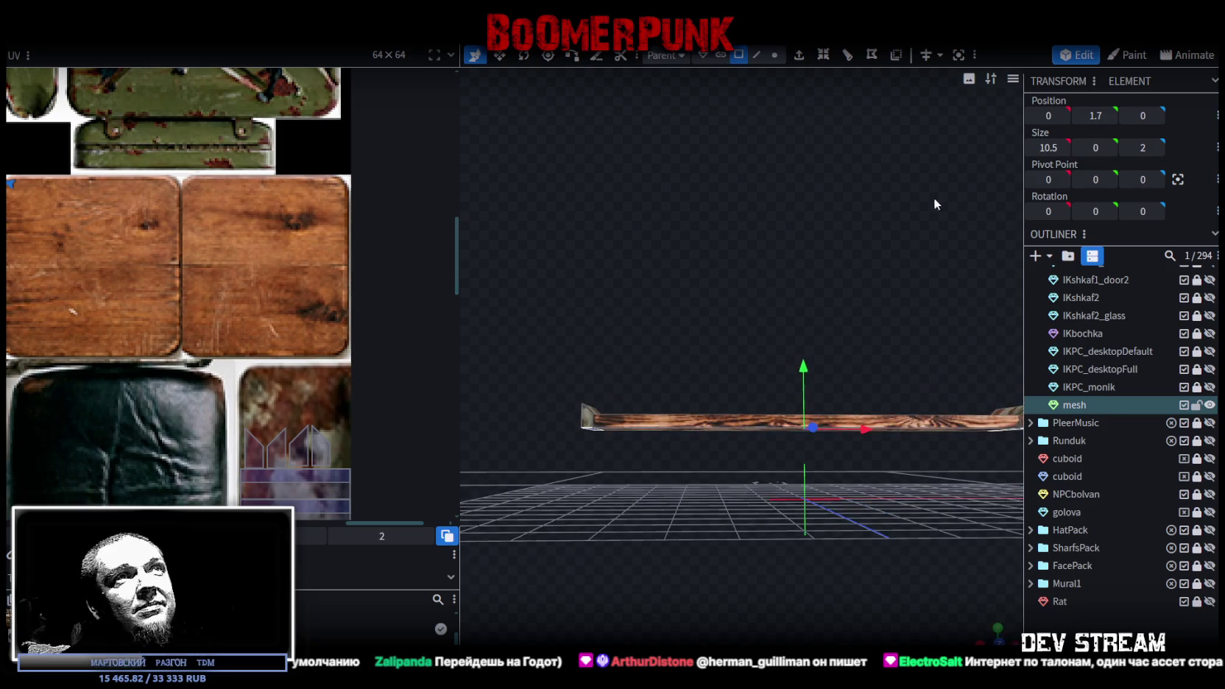
{"action": "left_click", "coordinate": [798, 54]}
{"action": "left_click", "coordinate": [1095, 116]}
{"action": "type", "text": "0"}
{"action": "key", "text": "Return"}
{"action": "mouse_move", "coordinate": [794, 356]}
{"action": "left_mouse_down"}
{"action": "mouse_move", "coordinate": [889, 487]}
{"action": "mouse_move", "coordinate": [764, 510]}
{"action": "mouse_move", "coordinate": [789, 493]}
{"action": "left_mouse_up"}
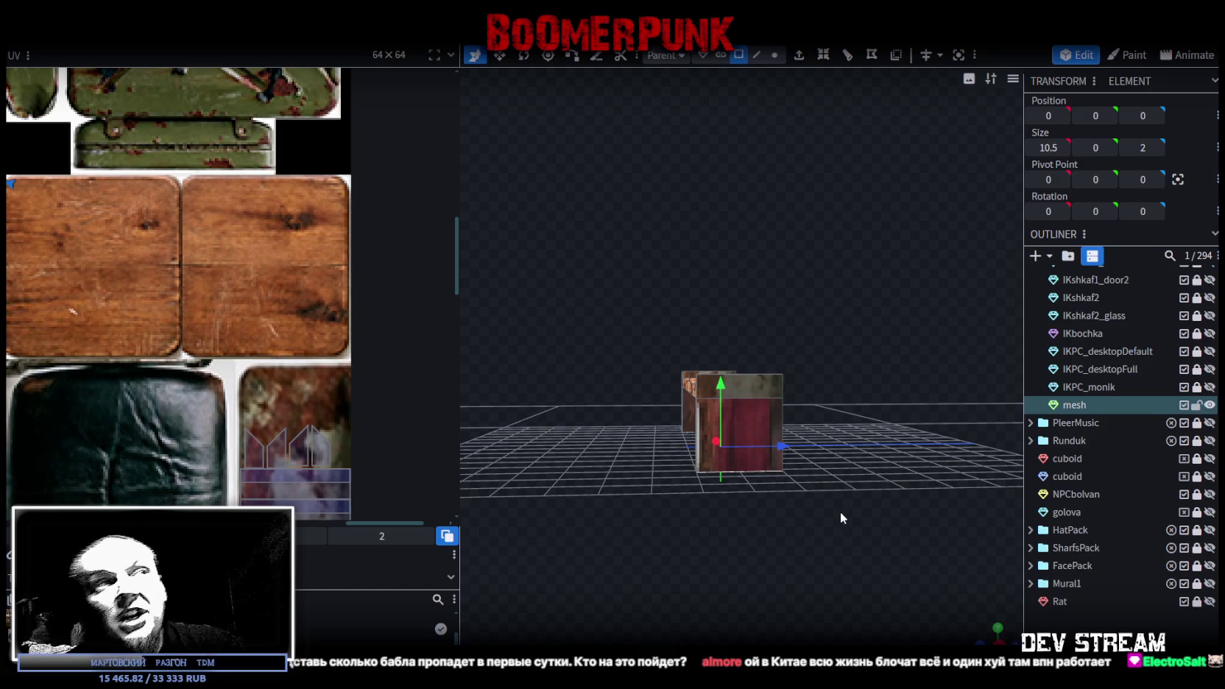
{"action": "left_click_drag", "start_coordinate": [835, 478], "coordinate": [914, 443]}
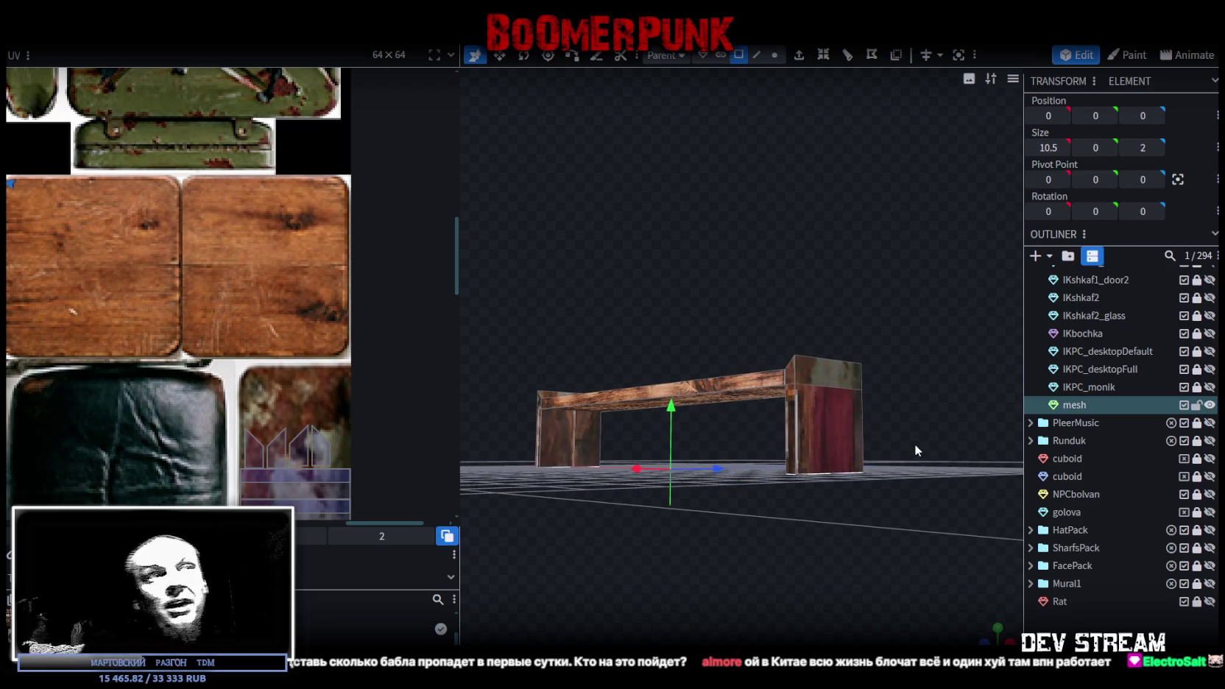
- Inset the first leg's outer face and scale the inner face to 1.02 × 1.2
{"action": "left_click", "coordinate": [822, 418]}
{"action": "mouse_move", "coordinate": [820, 423]}
{"action": "left_mouse_down"}
{"action": "mouse_move", "coordinate": [894, 530]}
{"action": "mouse_move", "coordinate": [857, 450]}
{"action": "left_mouse_up"}
{"action": "left_click", "coordinate": [850, 446]}
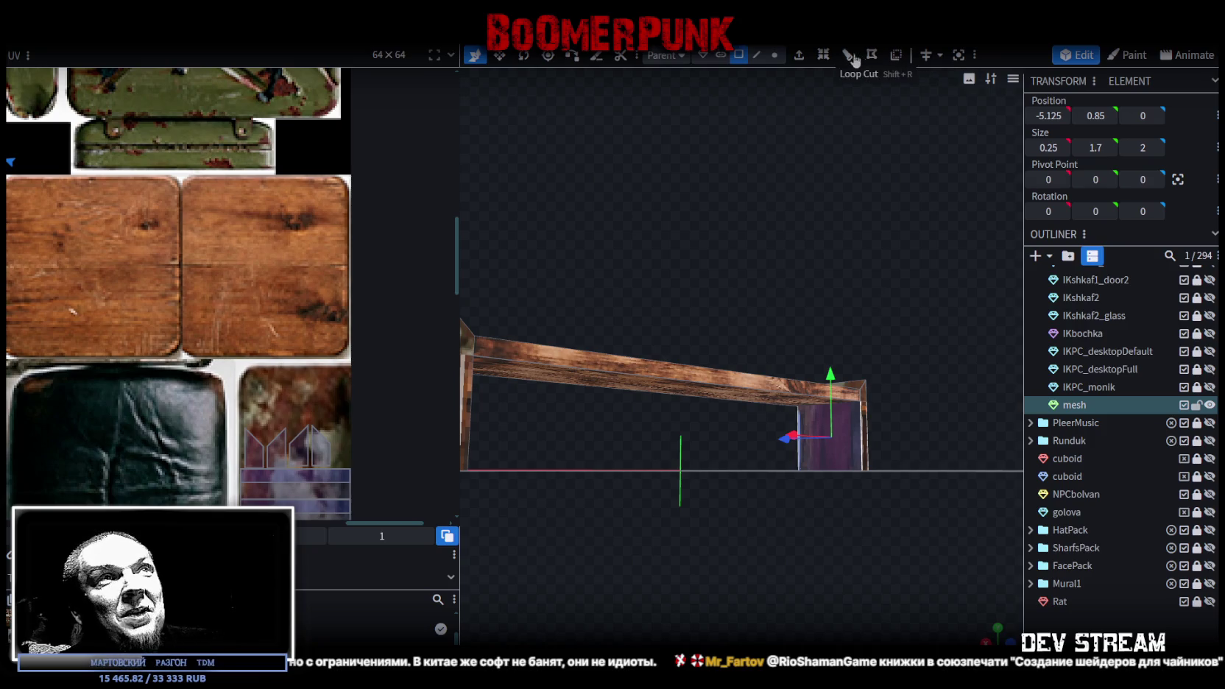
{"action": "left_click", "coordinate": [828, 441]}
{"action": "mouse_move", "coordinate": [817, 451]}
{"action": "left_mouse_down"}
{"action": "mouse_move", "coordinate": [816, 476]}
{"action": "mouse_move", "coordinate": [502, 503]}
{"action": "left_mouse_up"}
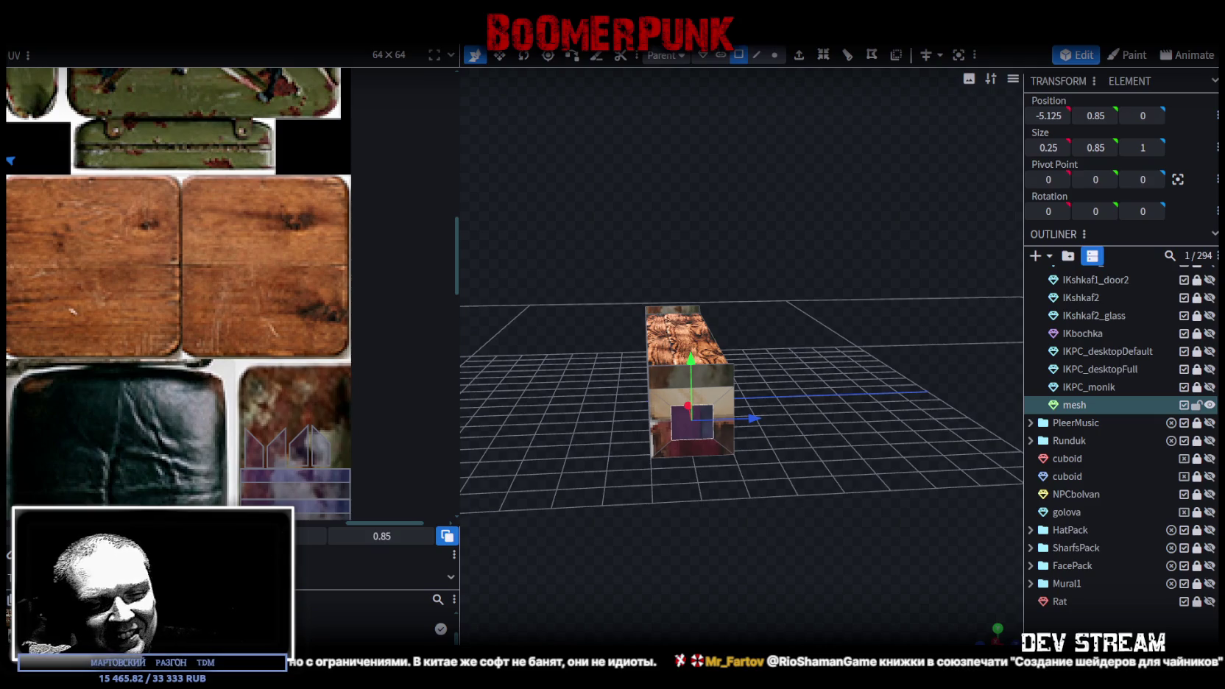
{"action": "mouse_move", "coordinate": [712, 440]}
{"action": "left_mouse_down"}
{"action": "mouse_move", "coordinate": [747, 548]}
{"action": "mouse_move", "coordinate": [639, 492]}
{"action": "mouse_move", "coordinate": [771, 509]}
{"action": "mouse_move", "coordinate": [720, 548]}
{"action": "mouse_move", "coordinate": [759, 543]}
{"action": "left_mouse_up"}
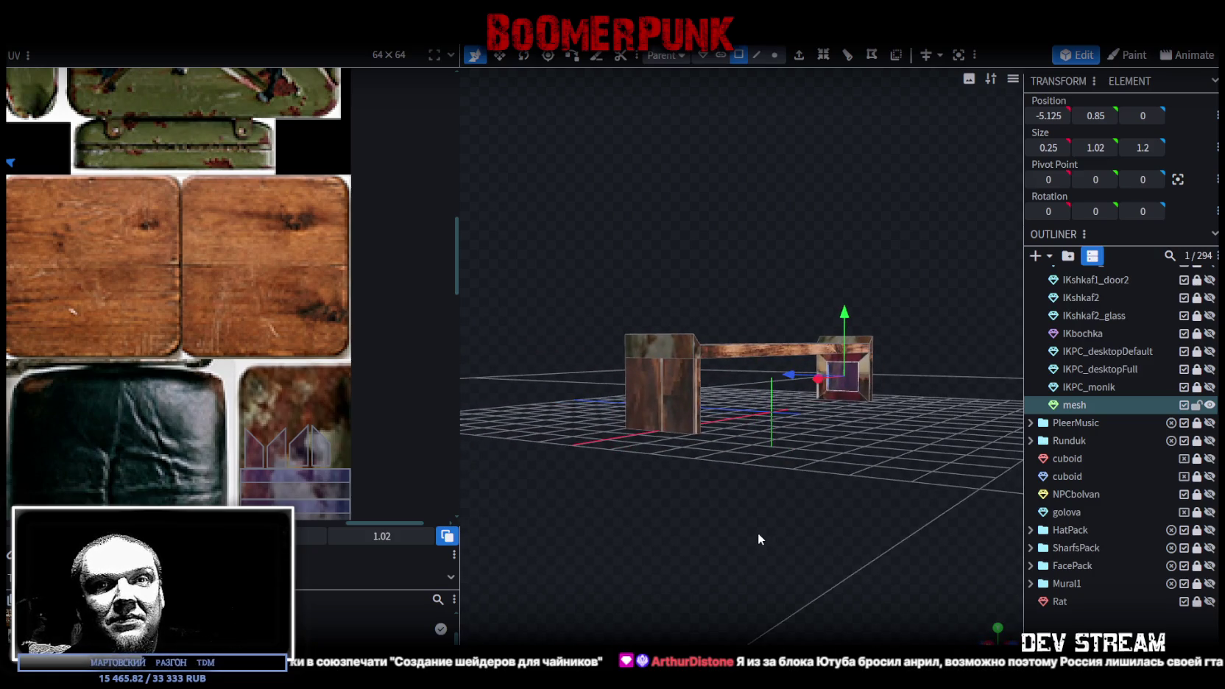
{"action": "mouse_move", "coordinate": [734, 567]}
{"action": "left_mouse_down"}
{"action": "mouse_move", "coordinate": [766, 553]}
{"action": "mouse_move", "coordinate": [743, 549]}
{"action": "left_mouse_up"}
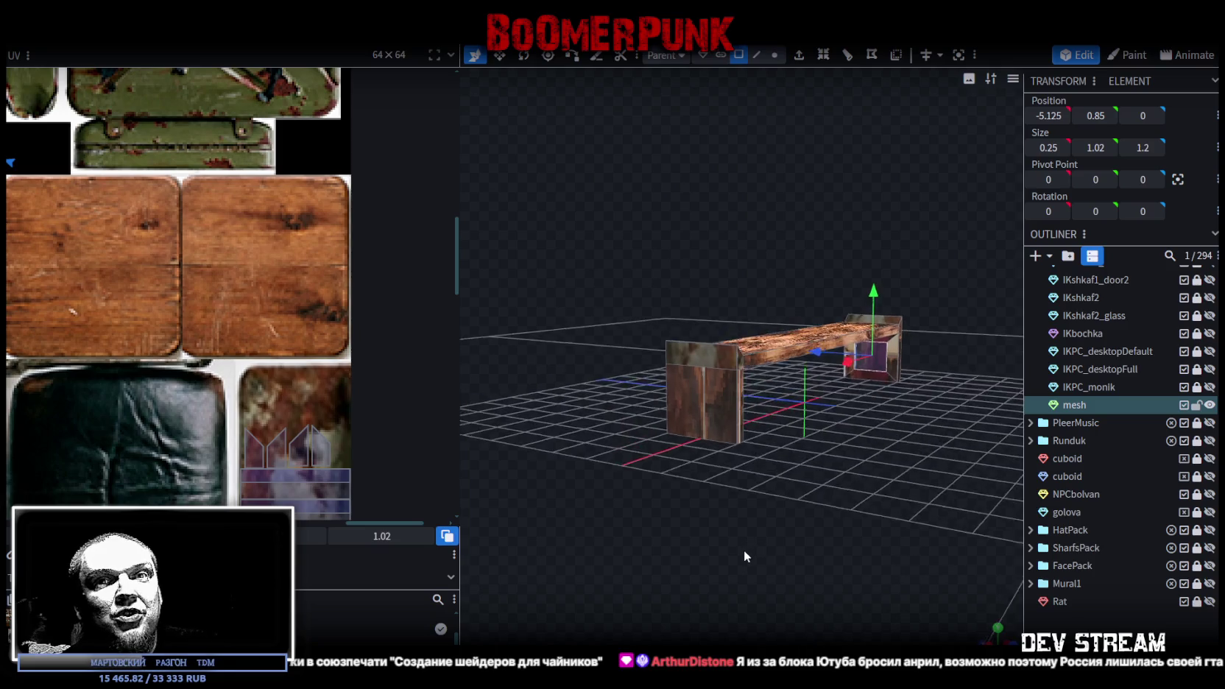
- Inset the other leg's outer face and scale its inner face to 1.02 × 1.2
{"action": "left_click", "coordinate": [731, 437]}
{"action": "mouse_move", "coordinate": [731, 438]}
{"action": "left_mouse_down"}
{"action": "mouse_move", "coordinate": [829, 538]}
{"action": "mouse_move", "coordinate": [725, 533]}
{"action": "mouse_move", "coordinate": [718, 440]}
{"action": "left_mouse_up"}
{"action": "left_click", "coordinate": [627, 435]}
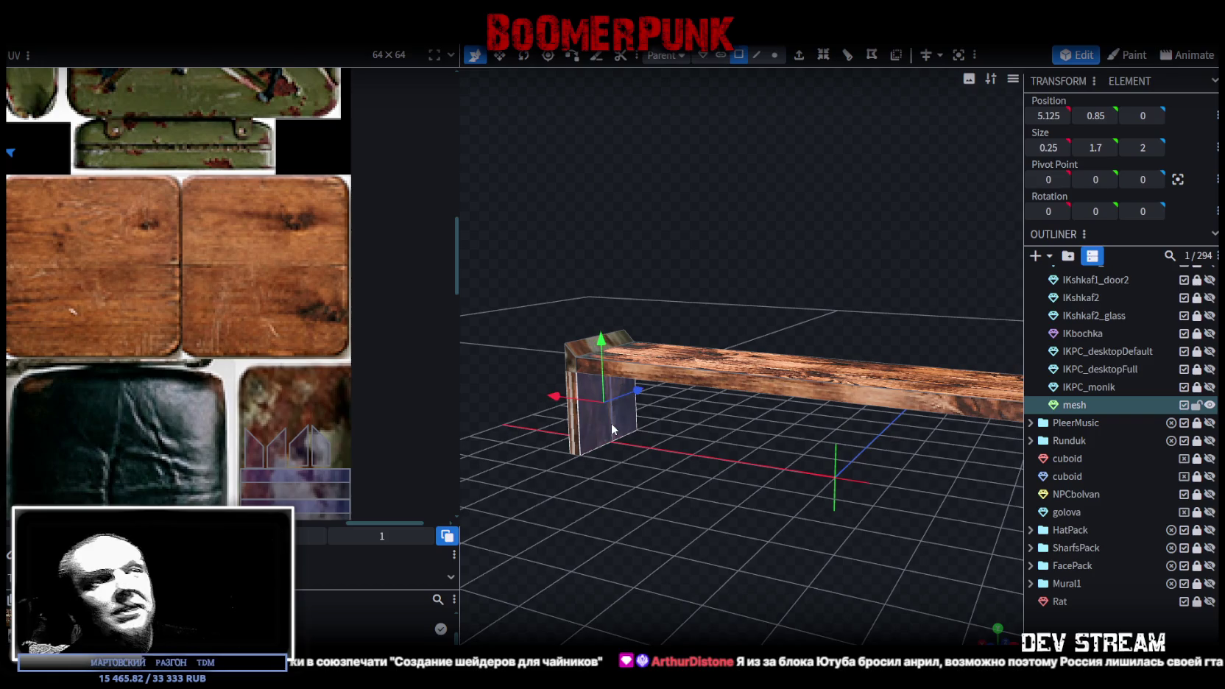
{"action": "left_click", "coordinate": [822, 55]}
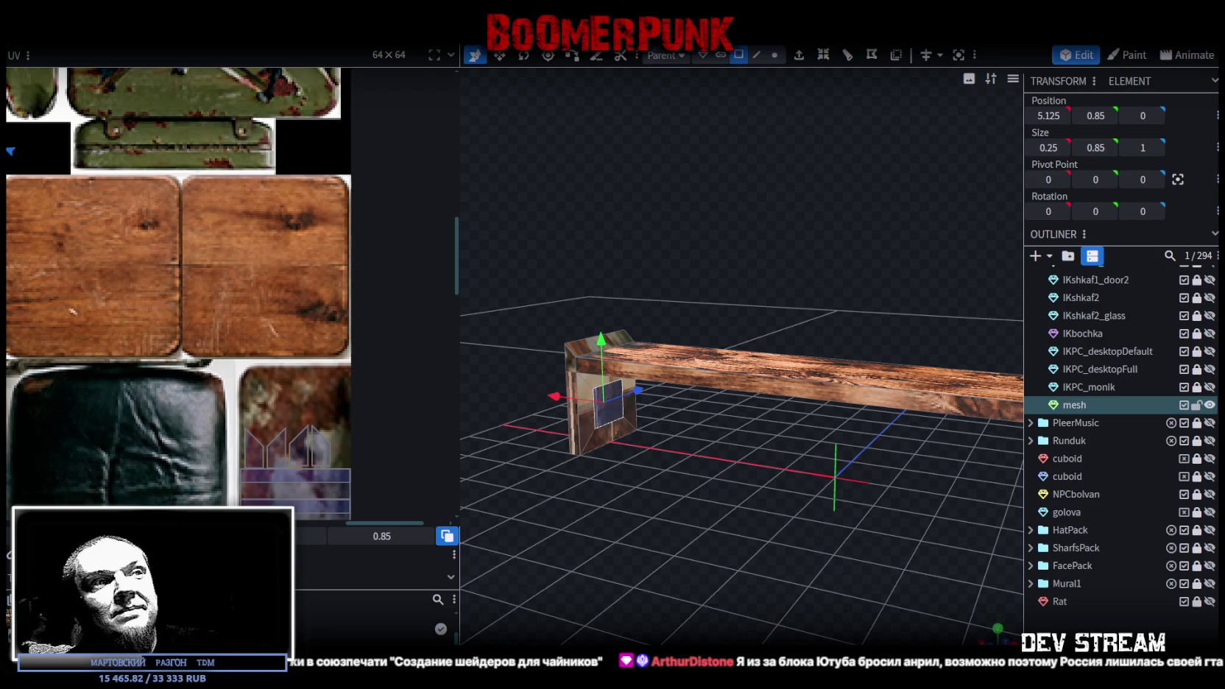
{"action": "mouse_move", "coordinate": [699, 463]}
{"action": "left_mouse_down"}
{"action": "mouse_move", "coordinate": [780, 493]}
{"action": "mouse_move", "coordinate": [886, 495]}
{"action": "mouse_move", "coordinate": [825, 488]}
{"action": "mouse_move", "coordinate": [842, 442]}
{"action": "left_mouse_up"}
{"action": "left_click", "coordinate": [850, 365], "text": "shift"}
{"action": "mouse_move", "coordinate": [849, 366]}
{"action": "left_mouse_down"}
{"action": "mouse_move", "coordinate": [807, 463]}
{"action": "mouse_move", "coordinate": [717, 473]}
{"action": "left_mouse_up"}
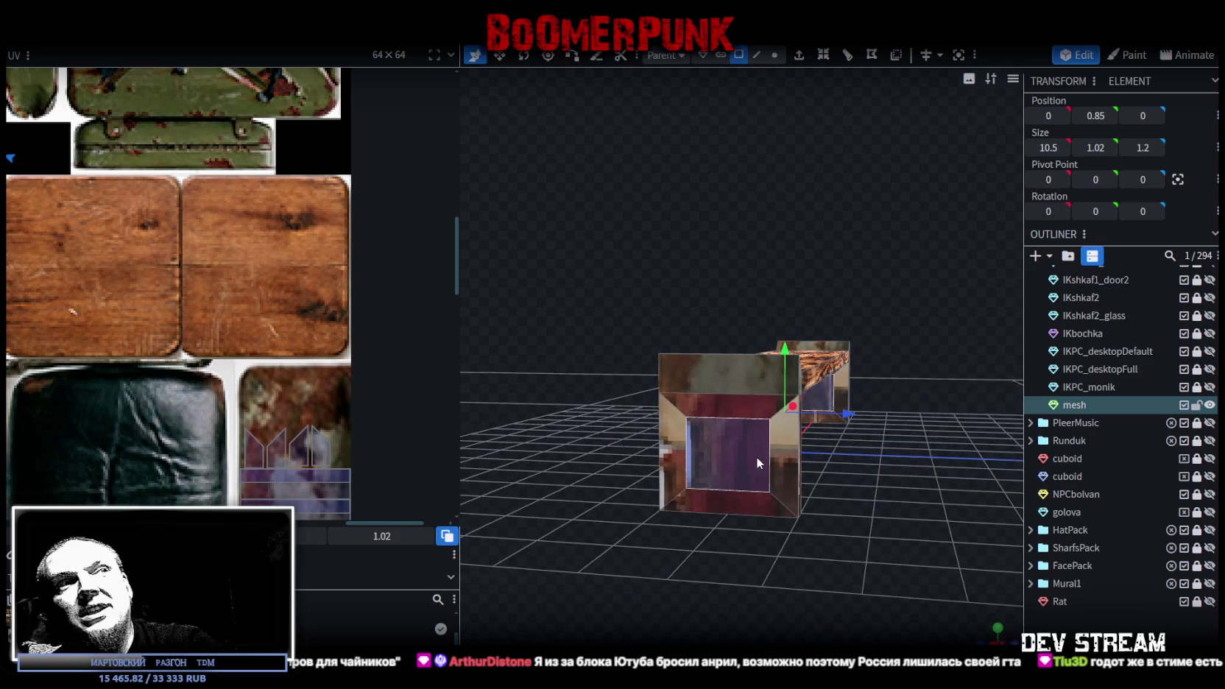
- Delete the legs' inset inner faces to open them into hollow frames
{"action": "key", "text": "Delete"}
{"action": "mouse_move", "coordinate": [655, 535]}
{"action": "left_mouse_down"}
{"action": "mouse_move", "coordinate": [820, 598]}
{"action": "mouse_move", "coordinate": [827, 548]}
{"action": "left_mouse_up"}
{"action": "scroll", "coordinate": [829, 549], "scroll_direction": "up", "scroll_amount": 3}
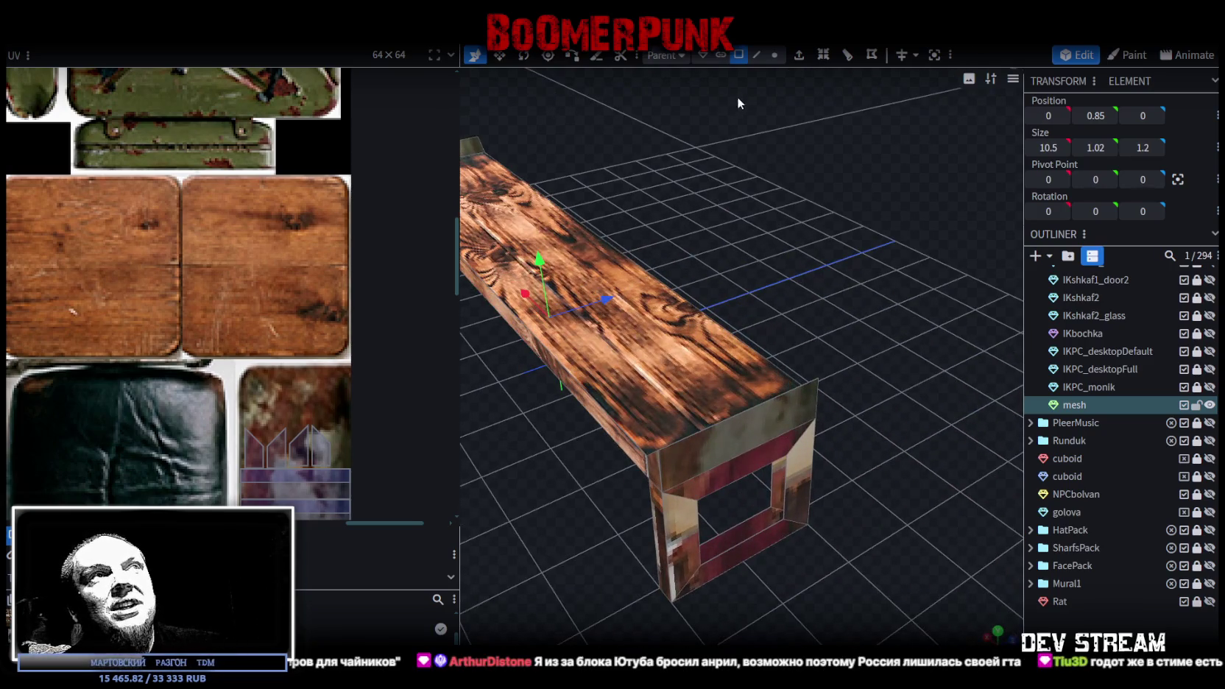
- Select the edges and inner top, bottom and right faces around the leg opening
{"action": "left_click", "coordinate": [756, 55]}
{"action": "scroll", "coordinate": [737, 495], "scroll_direction": "up", "scroll_amount": 2}
{"action": "left_click", "coordinate": [741, 559]}
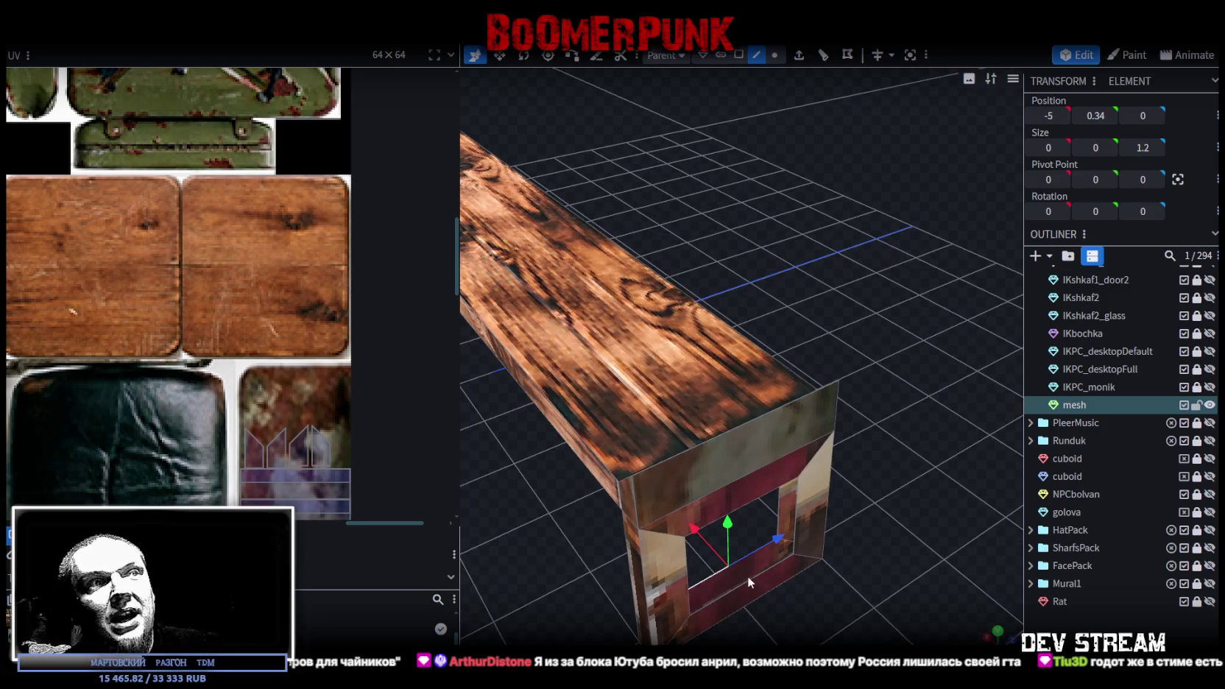
{"action": "left_click", "coordinate": [780, 500]}
{"action": "mouse_move", "coordinate": [808, 527]}
{"action": "left_mouse_down"}
{"action": "mouse_move", "coordinate": [834, 481]}
{"action": "mouse_move", "coordinate": [683, 387]}
{"action": "mouse_move", "coordinate": [658, 485]}
{"action": "mouse_move", "coordinate": [677, 426]}
{"action": "mouse_move", "coordinate": [827, 387]}
{"action": "mouse_move", "coordinate": [761, 340]}
{"action": "left_mouse_up"}
{"action": "left_click", "coordinate": [681, 405]}
{"action": "left_click", "coordinate": [735, 278]}
{"action": "mouse_move", "coordinate": [734, 275]}
{"action": "left_mouse_down"}
{"action": "mouse_move", "coordinate": [592, 629]}
{"action": "mouse_move", "coordinate": [816, 575]}
{"action": "mouse_move", "coordinate": [724, 597]}
{"action": "mouse_move", "coordinate": [712, 419]}
{"action": "mouse_move", "coordinate": [806, 543]}
{"action": "mouse_move", "coordinate": [990, 567]}
{"action": "mouse_move", "coordinate": [921, 507]}
{"action": "mouse_move", "coordinate": [876, 500]}
{"action": "mouse_move", "coordinate": [923, 509]}
{"action": "mouse_move", "coordinate": [860, 524]}
{"action": "mouse_move", "coordinate": [857, 564]}
{"action": "mouse_move", "coordinate": [855, 526]}
{"action": "mouse_move", "coordinate": [880, 544]}
{"action": "left_mouse_up"}
{"action": "left_click", "coordinate": [713, 419]}
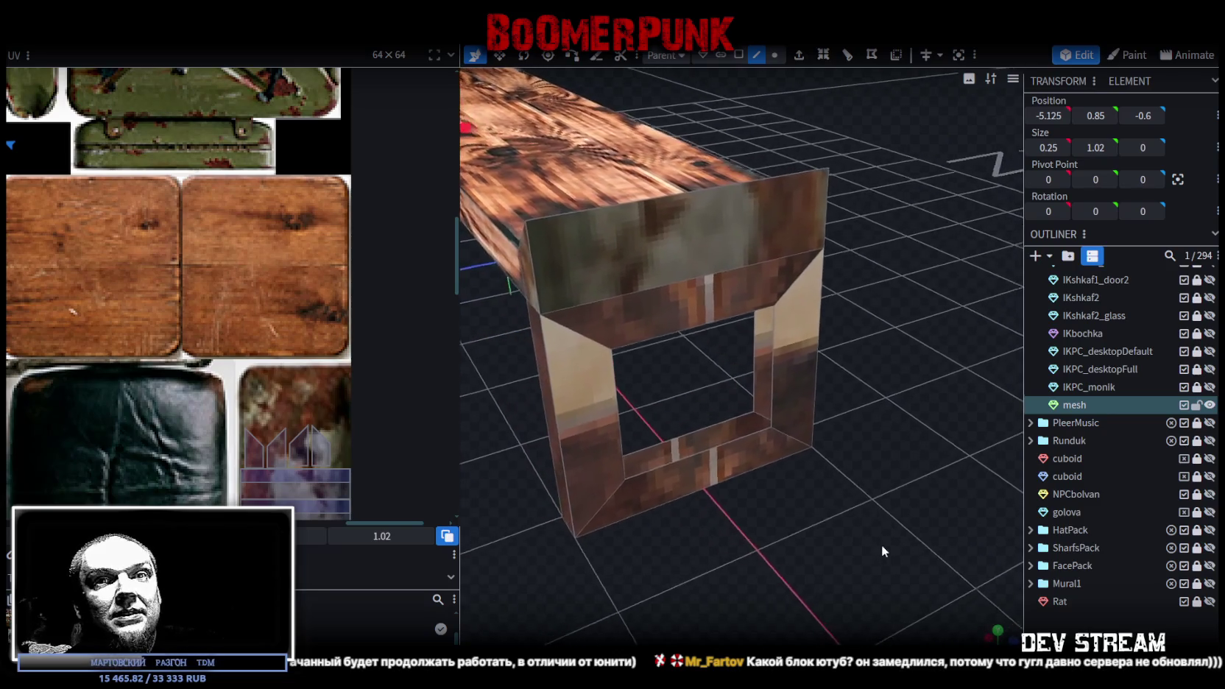
{"action": "left_click", "coordinate": [710, 438]}
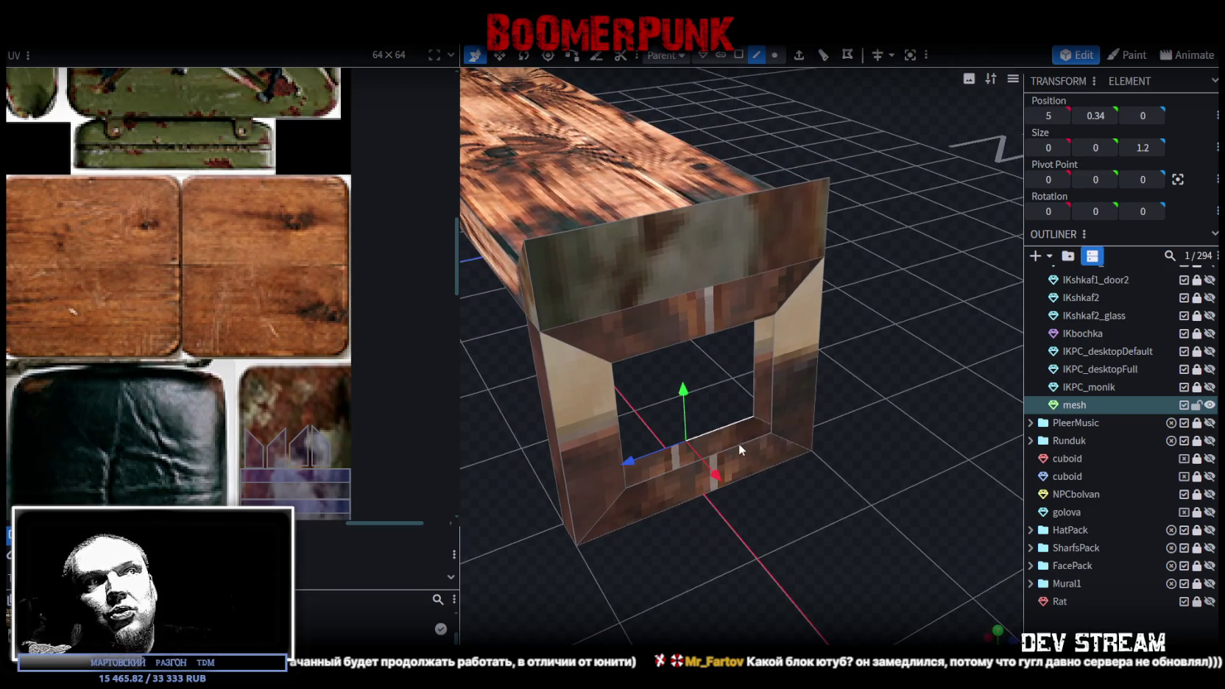
{"action": "left_click", "coordinate": [739, 444]}
{"action": "left_click", "coordinate": [758, 348]}
- Select the top and side inner faces of the frame leg
{"action": "mouse_move", "coordinate": [767, 343]}
{"action": "left_mouse_down"}
{"action": "mouse_move", "coordinate": [834, 425]}
{"action": "mouse_move", "coordinate": [895, 424]}
{"action": "mouse_move", "coordinate": [699, 312]}
{"action": "left_mouse_up"}
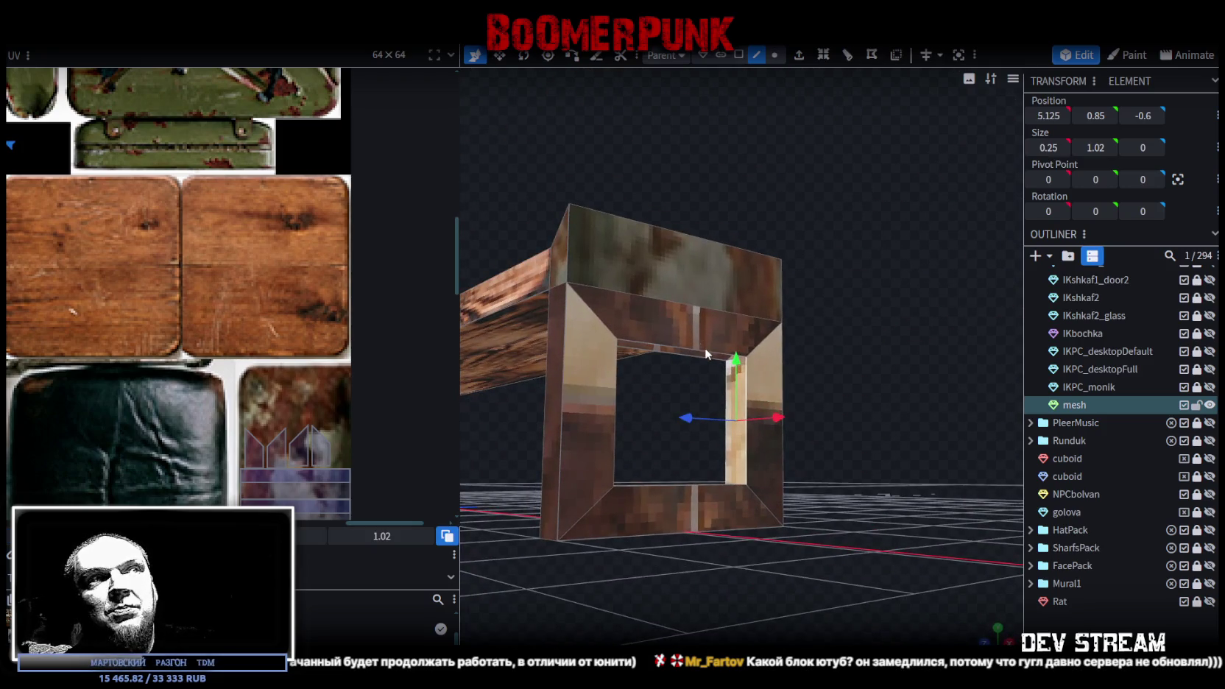
{"action": "left_click", "coordinate": [684, 356]}
{"action": "left_click_drag", "start_coordinate": [665, 398], "coordinate": [820, 447]}
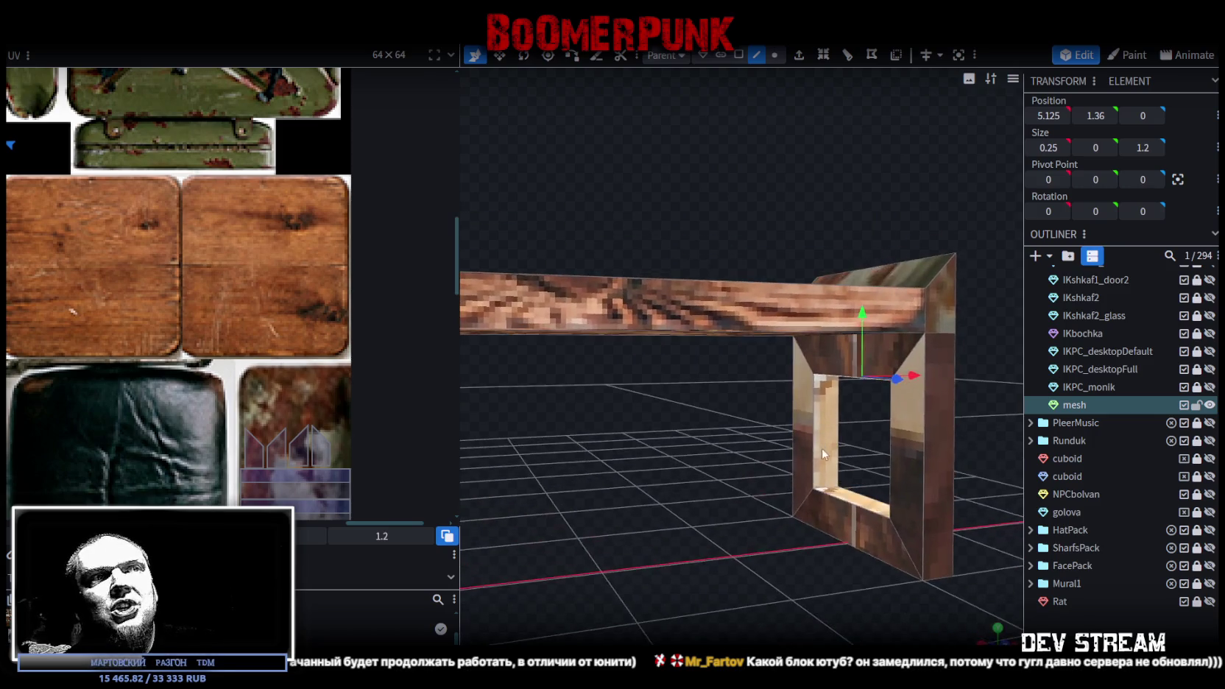
{"action": "mouse_move", "coordinate": [930, 446]}
{"action": "left_mouse_down"}
{"action": "mouse_move", "coordinate": [787, 591]}
{"action": "mouse_move", "coordinate": [622, 590]}
{"action": "mouse_move", "coordinate": [607, 606]}
{"action": "mouse_move", "coordinate": [681, 578]}
{"action": "left_mouse_up"}
{"action": "scroll", "coordinate": [810, 448], "scroll_direction": "up", "scroll_amount": 2}
{"action": "left_click", "coordinate": [794, 452]}
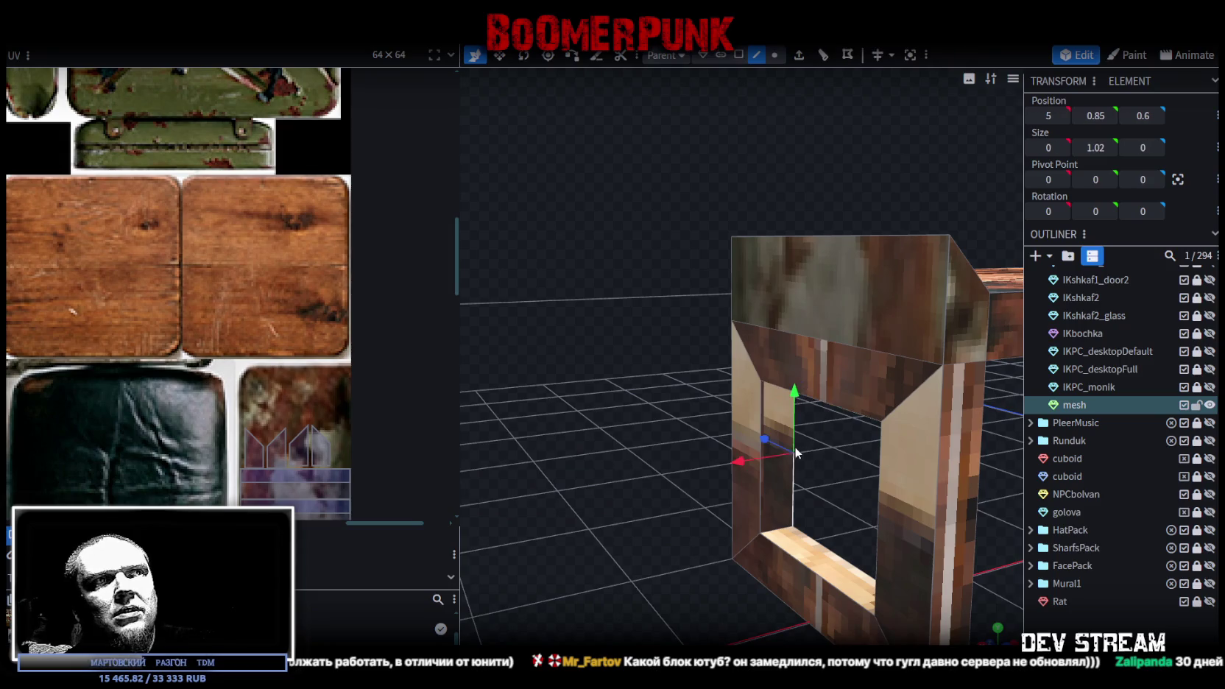
{"action": "left_click", "coordinate": [761, 414]}
{"action": "mouse_move", "coordinate": [761, 413]}
{"action": "left_mouse_down"}
{"action": "mouse_move", "coordinate": [562, 529]}
{"action": "mouse_move", "coordinate": [820, 538]}
{"action": "mouse_move", "coordinate": [688, 538]}
{"action": "mouse_move", "coordinate": [689, 558]}
{"action": "mouse_move", "coordinate": [826, 531]}
{"action": "mouse_move", "coordinate": [746, 570]}
{"action": "mouse_move", "coordinate": [734, 542]}
{"action": "mouse_move", "coordinate": [792, 520]}
{"action": "mouse_move", "coordinate": [699, 512]}
{"action": "mouse_move", "coordinate": [752, 504]}
{"action": "mouse_move", "coordinate": [674, 438]}
{"action": "left_mouse_up"}
- Select a face inside the beam end, try raising it 0.3, then restore its 1.36 height
{"action": "left_click", "coordinate": [674, 438]}
{"action": "key", "text": "2"}
{"action": "left_click_drag", "start_coordinate": [738, 543], "coordinate": [655, 427]}
{"action": "left_click", "coordinate": [667, 427]}
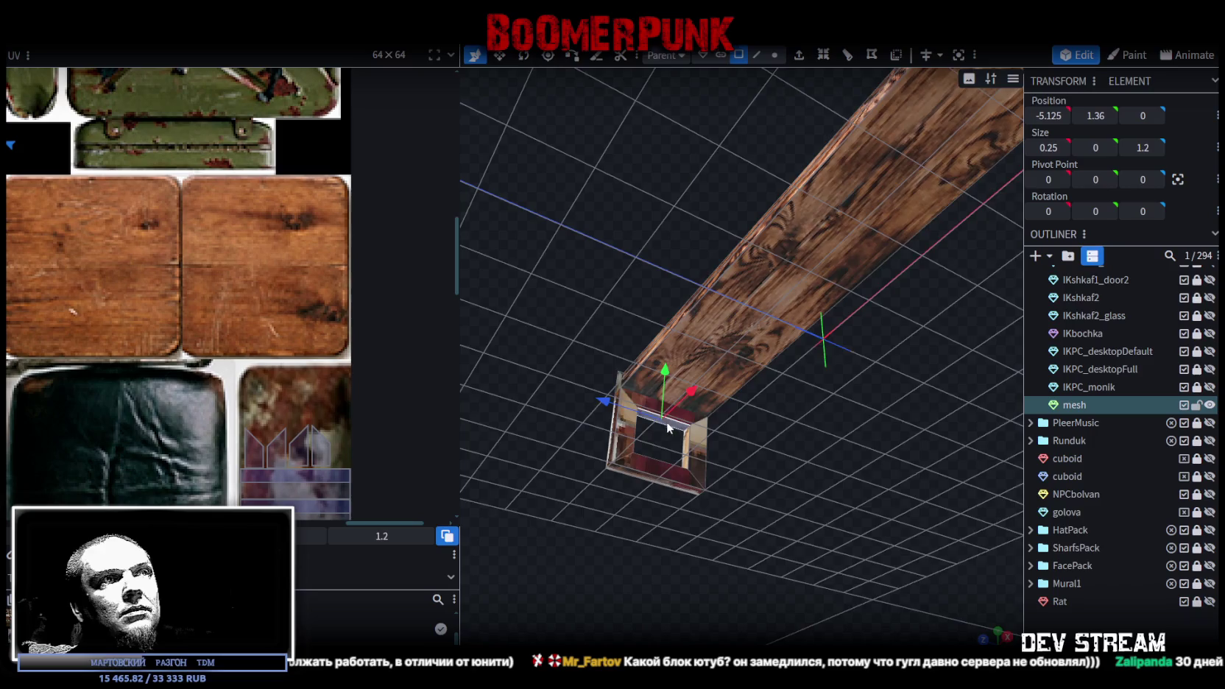
{"action": "scroll", "coordinate": [728, 507], "scroll_direction": "down", "scroll_amount": 5}
{"action": "mouse_move", "coordinate": [727, 508]}
{"action": "left_mouse_down"}
{"action": "mouse_move", "coordinate": [778, 490]}
{"action": "mouse_move", "coordinate": [763, 417]}
{"action": "left_mouse_up"}
{"action": "left_click", "coordinate": [768, 352]}
{"action": "mouse_move", "coordinate": [839, 272]}
{"action": "left_mouse_down"}
{"action": "mouse_move", "coordinate": [817, 380]}
{"action": "mouse_move", "coordinate": [736, 412]}
{"action": "left_mouse_up"}
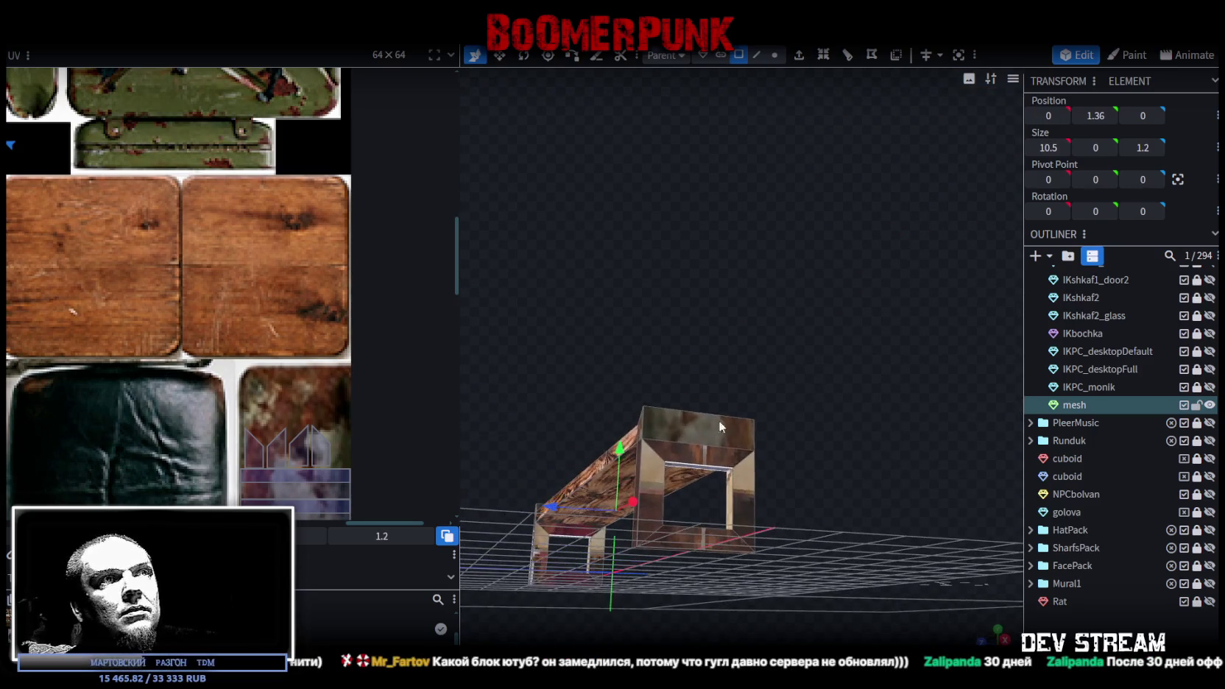
{"action": "left_click_drag", "start_coordinate": [627, 454], "coordinate": [624, 438]}
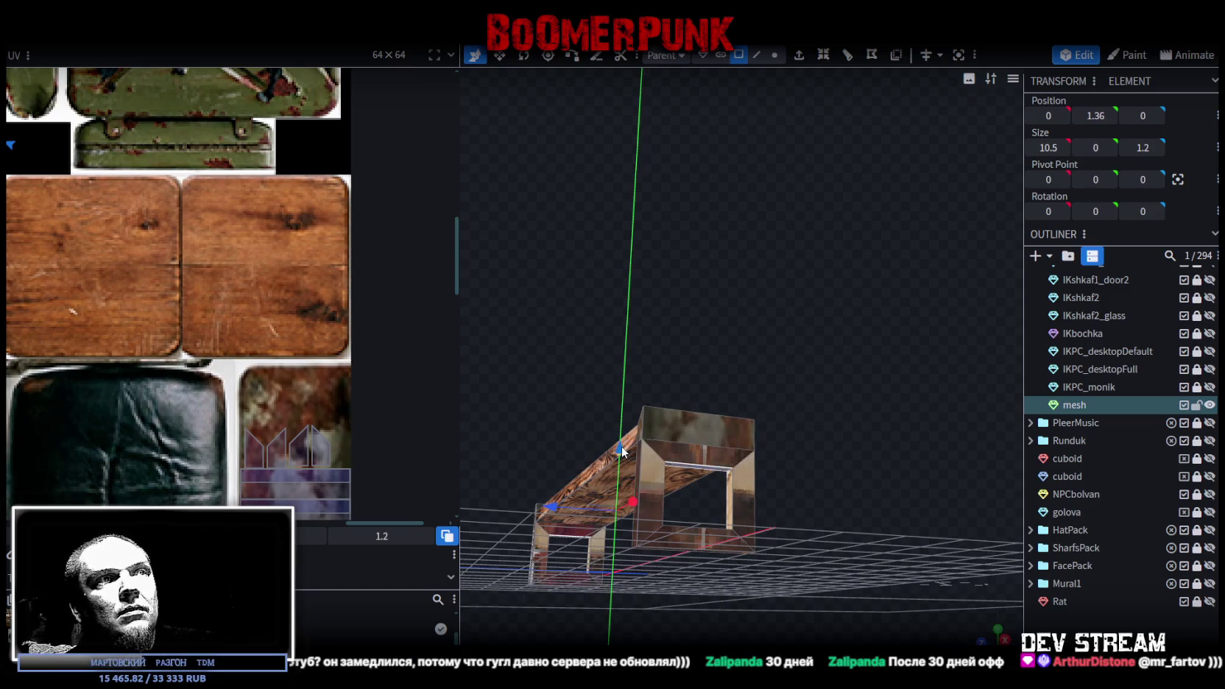
{"action": "left_click_drag", "start_coordinate": [624, 439], "coordinate": [630, 446]}
- Set the beam's inner top face to Y position 1.5
{"action": "left_click", "coordinate": [757, 54]}
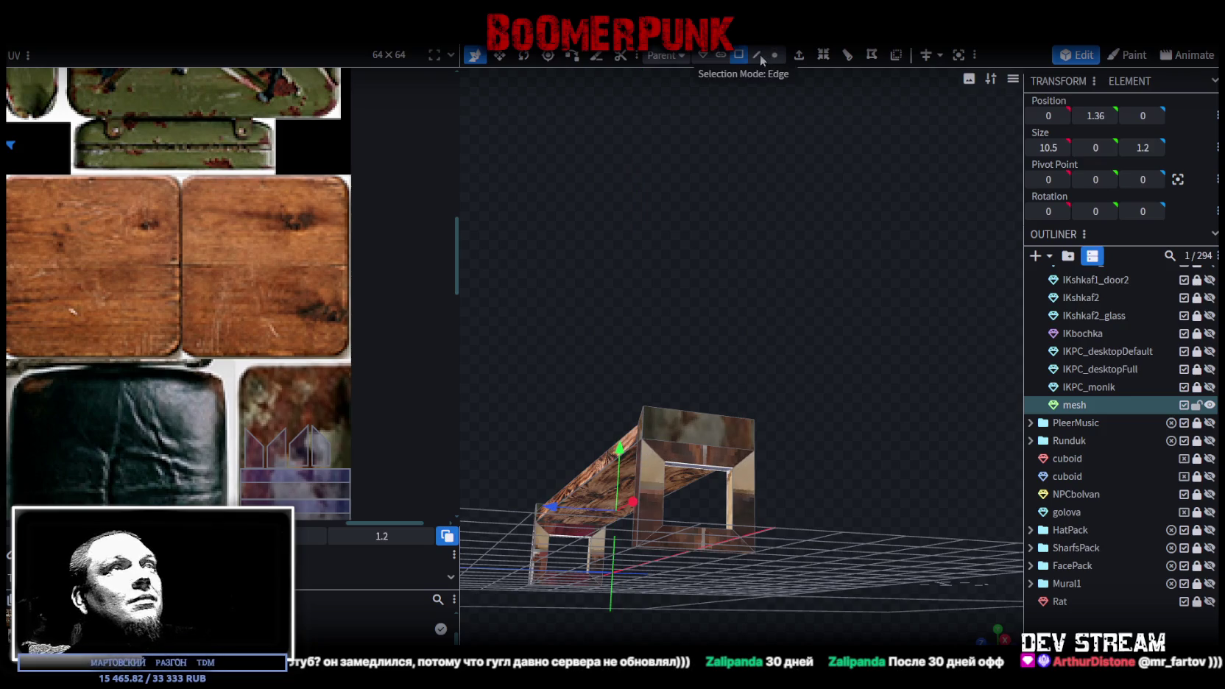
{"action": "left_click", "coordinate": [700, 416]}
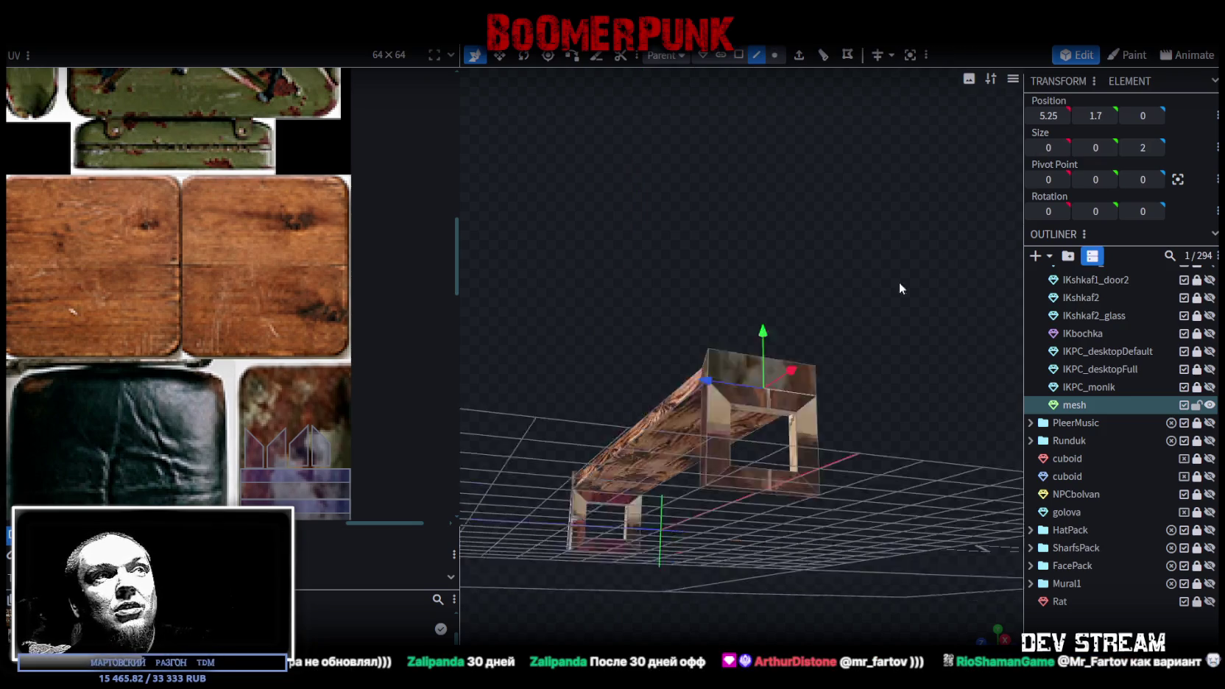
{"action": "left_click_drag", "start_coordinate": [898, 282], "coordinate": [884, 324]}
{"action": "left_click", "coordinate": [738, 55]}
{"action": "left_click", "coordinate": [805, 382]}
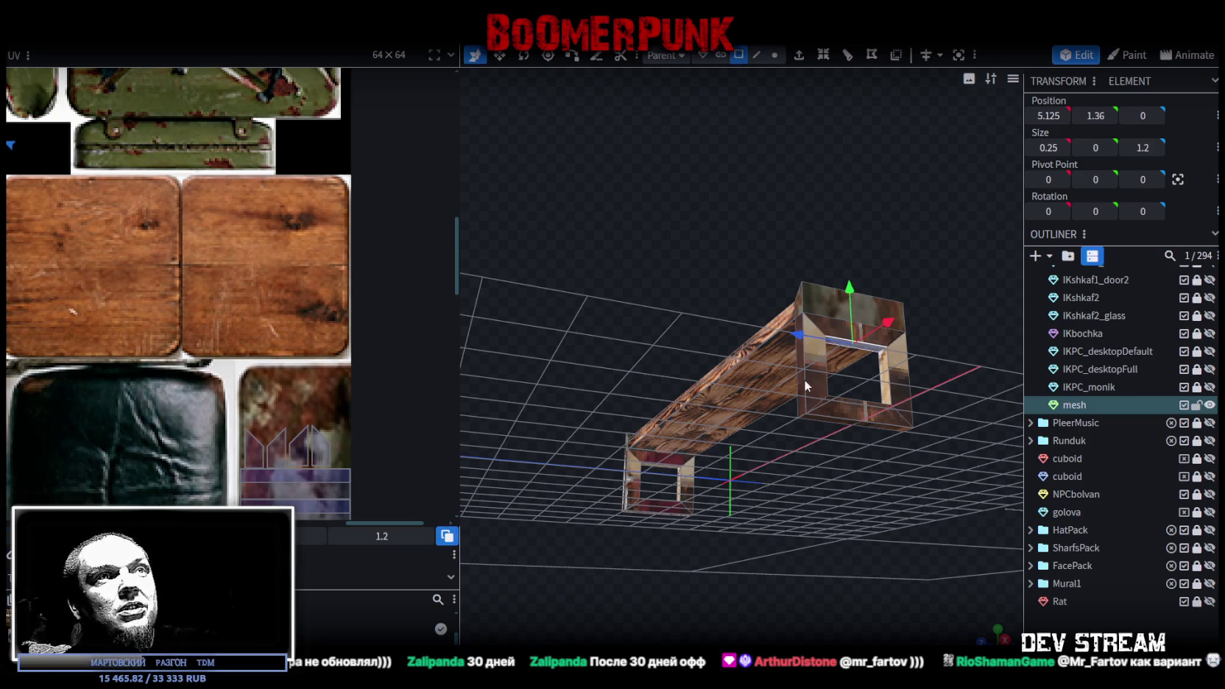
{"action": "left_click", "coordinate": [660, 465]}
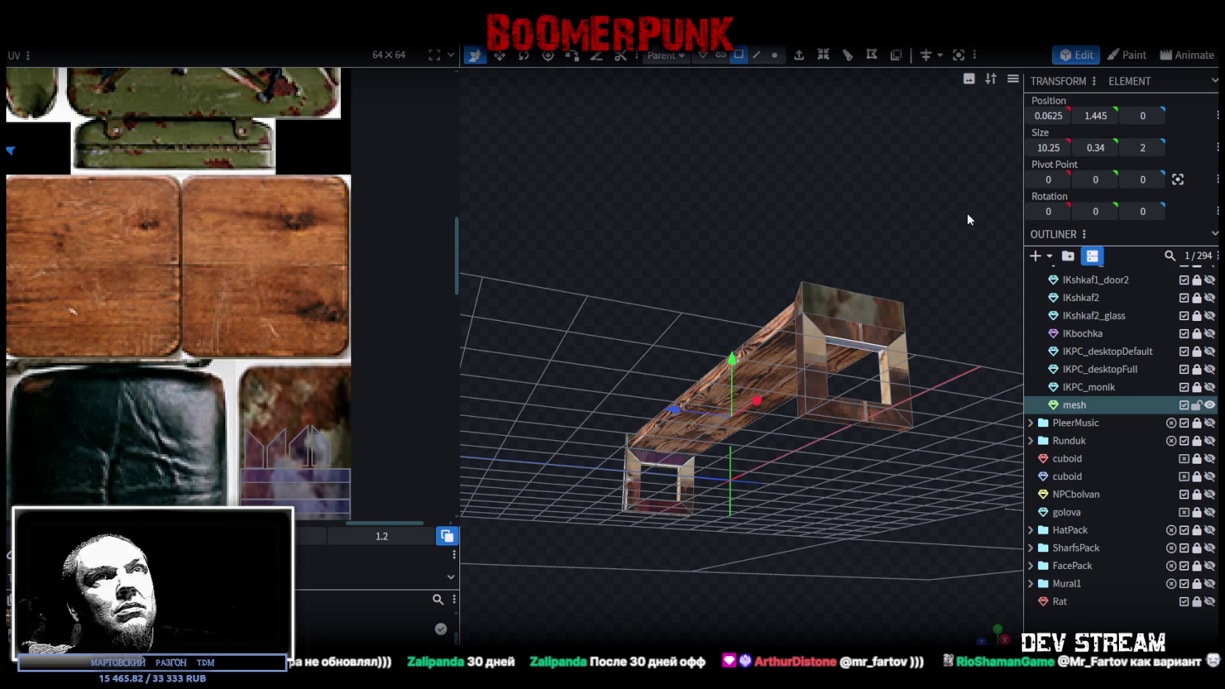
{"action": "left_click", "coordinate": [658, 463]}
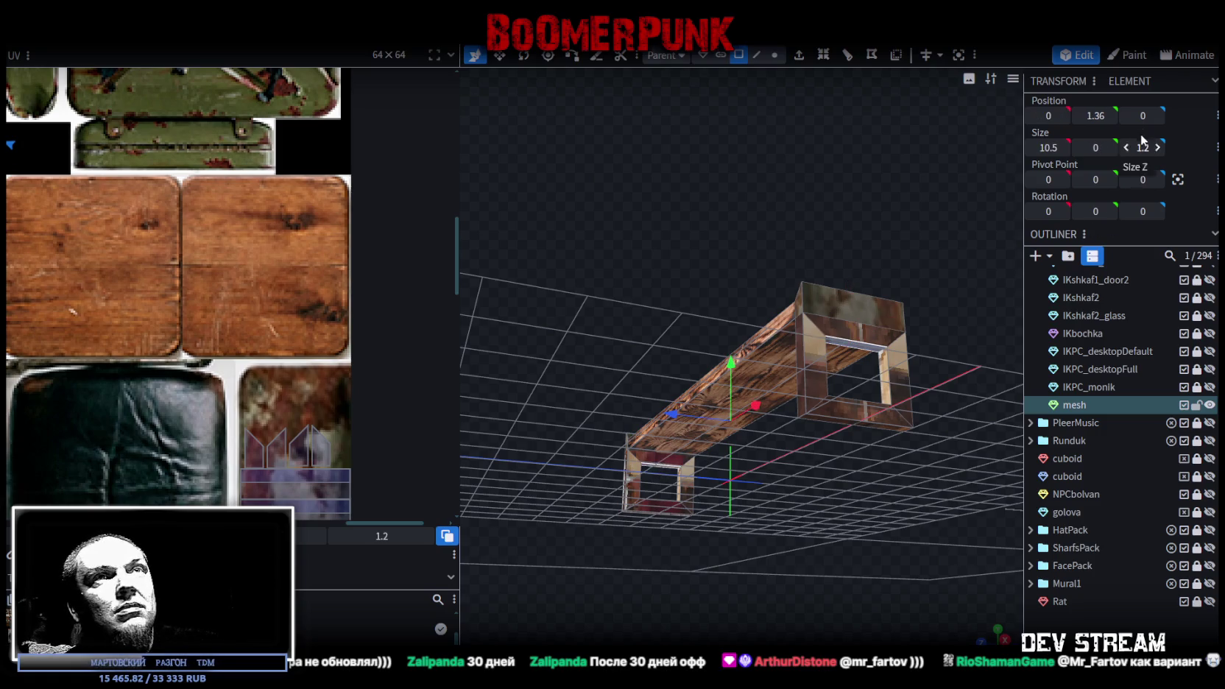
{"action": "left_click", "coordinate": [1096, 115]}
{"action": "type", "text": "1.5"}
{"action": "key", "text": "Return"}
- Push both long inner side faces of the beam 0.1 outward on Z
{"action": "mouse_move", "coordinate": [840, 508]}
{"action": "left_mouse_down"}
{"action": "mouse_move", "coordinate": [758, 501]}
{"action": "mouse_move", "coordinate": [742, 526]}
{"action": "mouse_move", "coordinate": [844, 346]}
{"action": "mouse_move", "coordinate": [765, 297]}
{"action": "left_mouse_up"}
{"action": "scroll", "coordinate": [724, 264], "scroll_direction": "up", "scroll_amount": 5}
{"action": "left_click", "coordinate": [674, 380]}
{"action": "left_click_drag", "start_coordinate": [808, 299], "coordinate": [801, 303]}
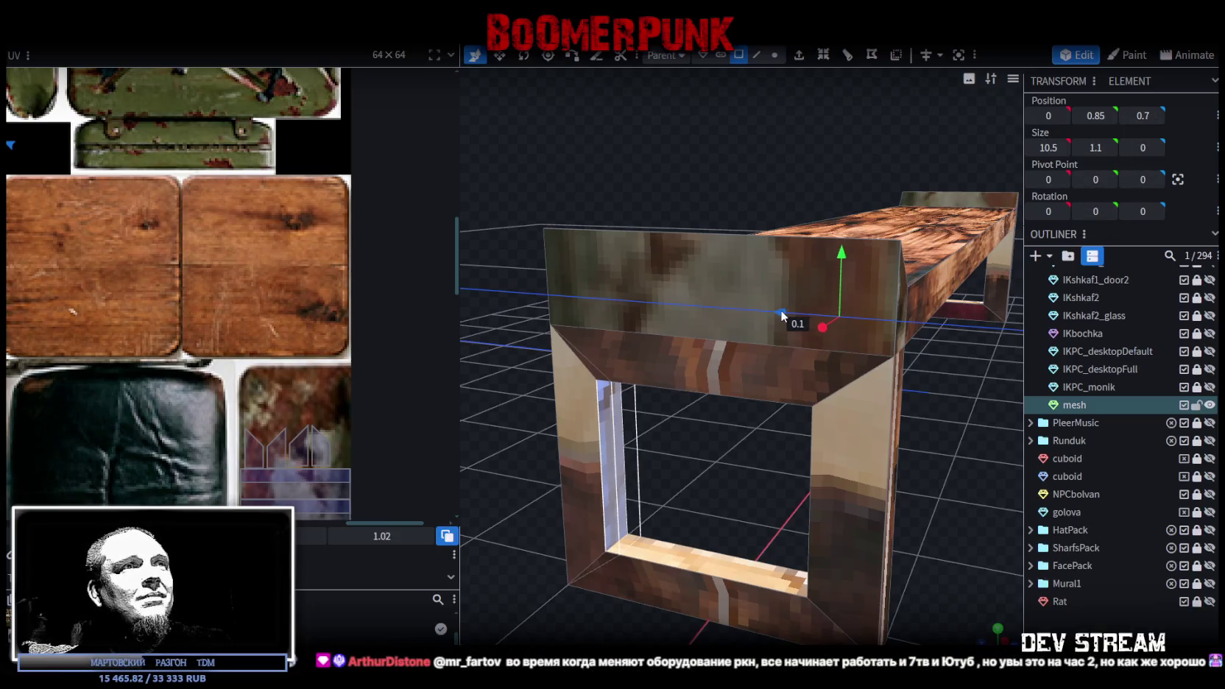
{"action": "scroll", "coordinate": [832, 494], "scroll_direction": "down", "scroll_amount": 5}
{"action": "left_click_drag", "start_coordinate": [863, 494], "coordinate": [836, 437]}
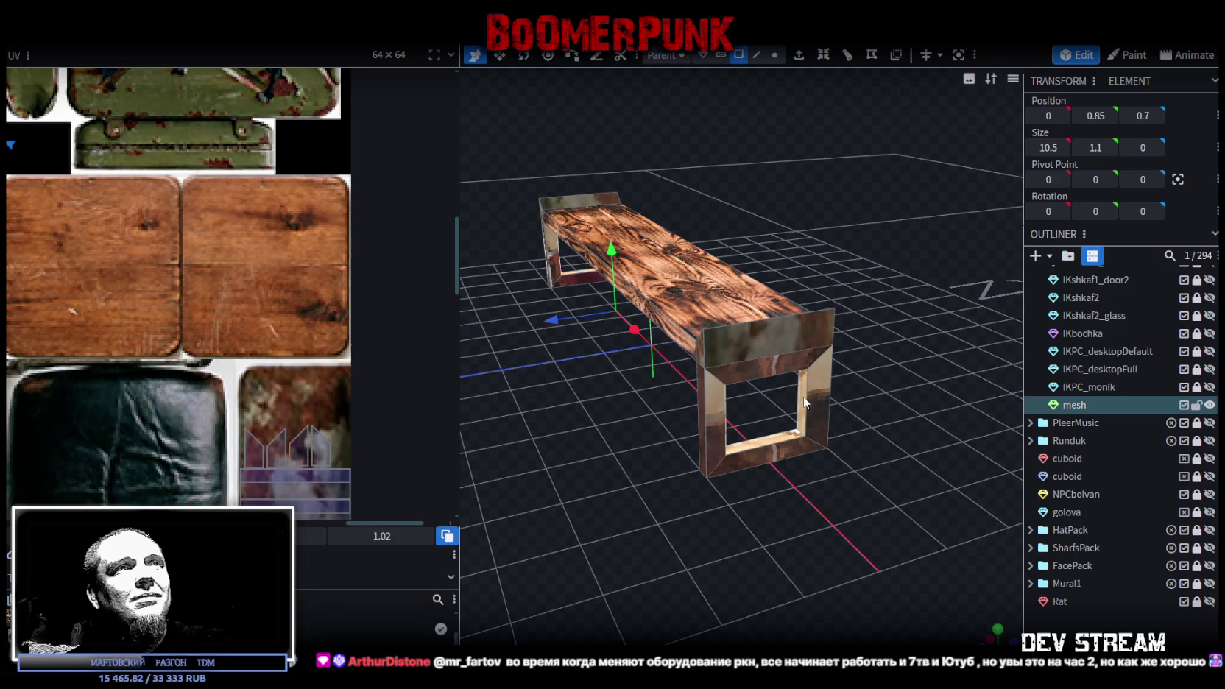
{"action": "left_click", "coordinate": [805, 401]}
{"action": "left_click_drag", "start_coordinate": [859, 390], "coordinate": [650, 394]}
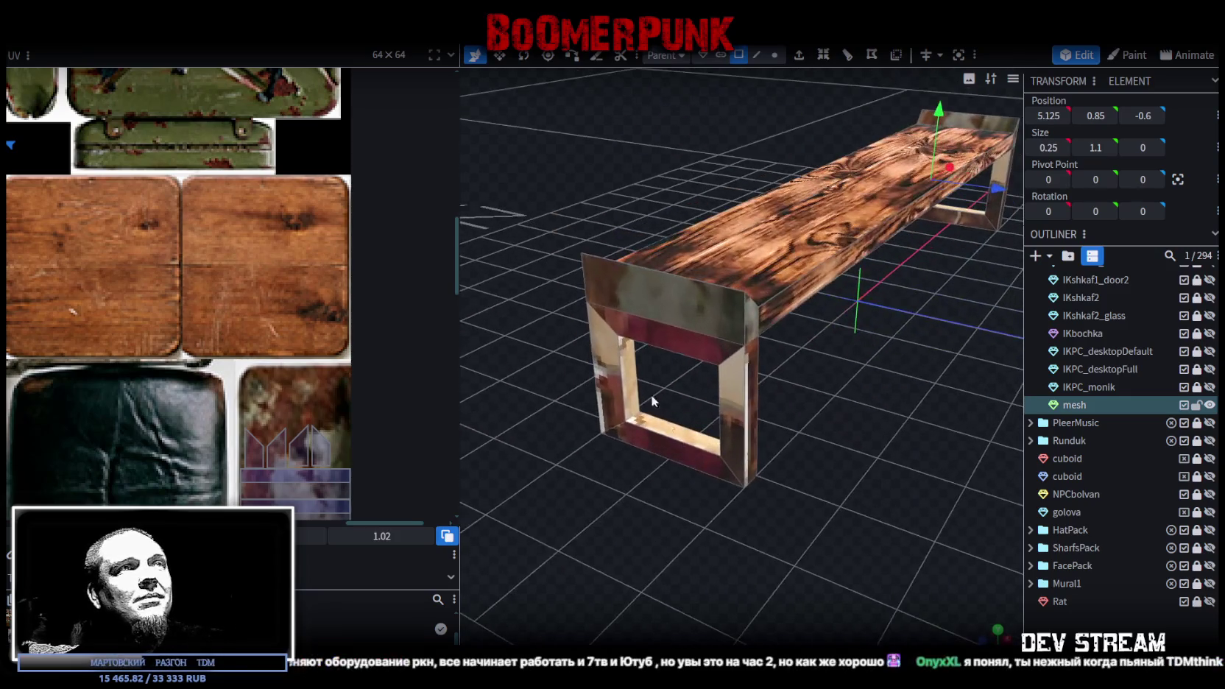
{"action": "left_click", "coordinate": [630, 372]}
{"action": "left_click_drag", "start_coordinate": [906, 413], "coordinate": [825, 295]}
{"action": "left_click_drag", "start_coordinate": [858, 239], "coordinate": [849, 242]}
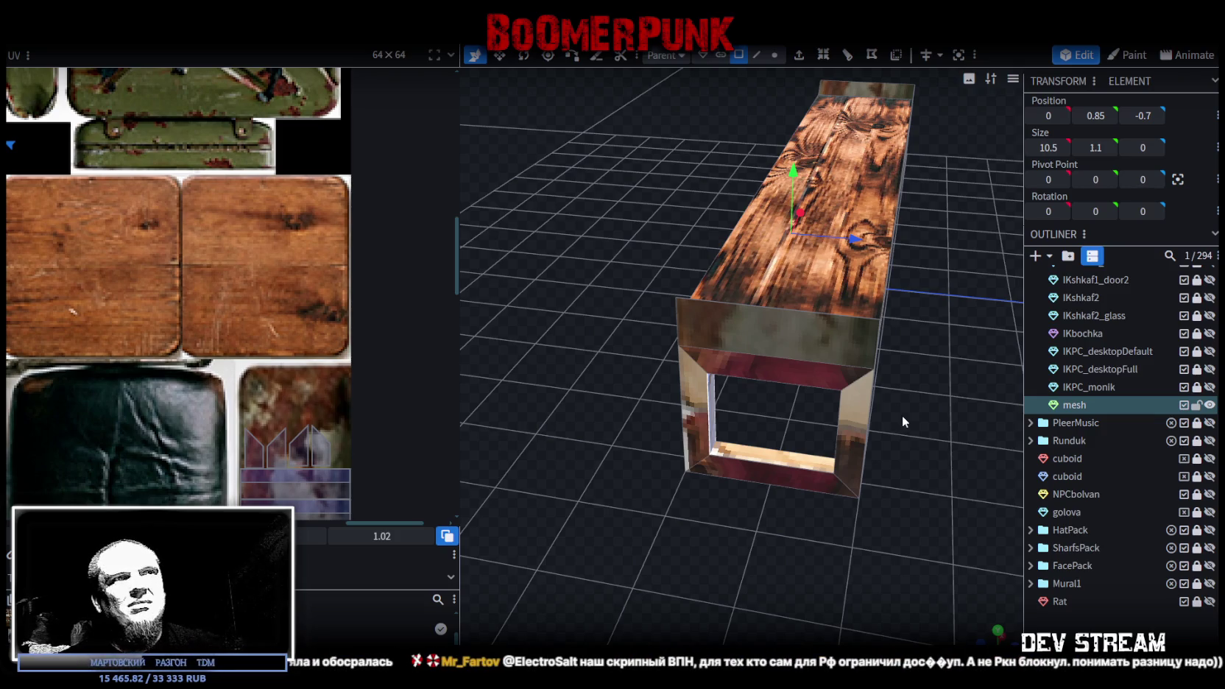
- Select the end frame's front, inner top, bottom, side and leg faces together
{"action": "left_click", "coordinate": [813, 355]}
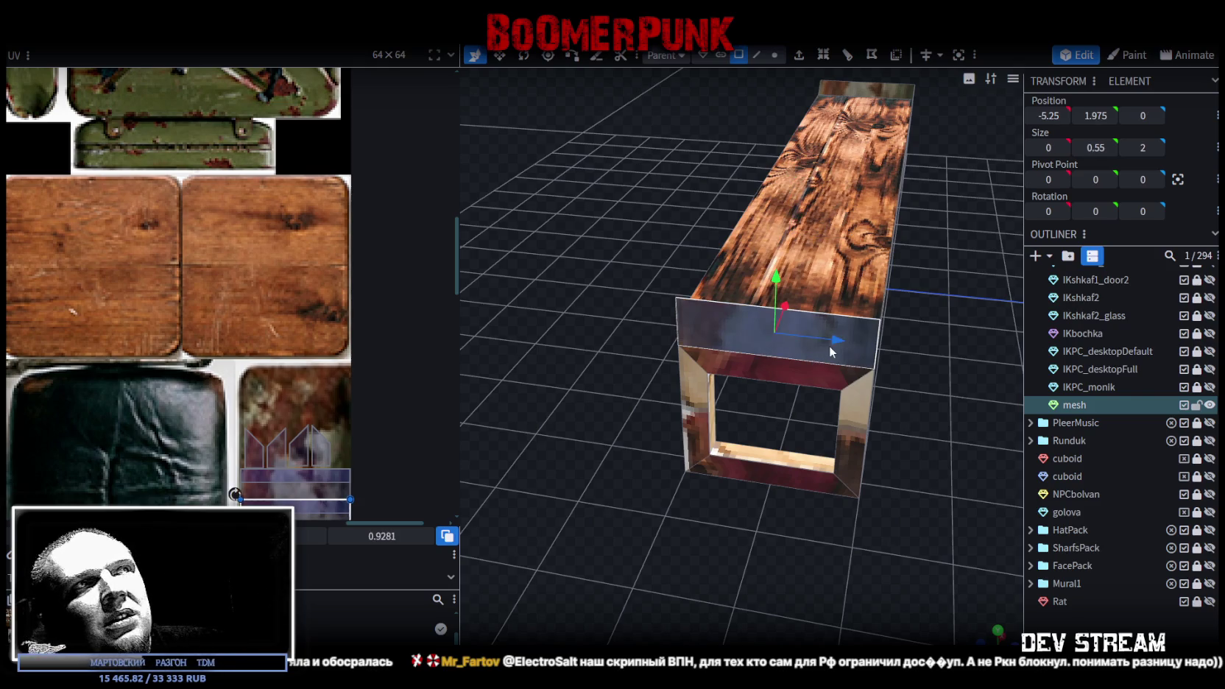
{"action": "left_click", "coordinate": [748, 359]}
{"action": "left_click", "coordinate": [780, 472]}
{"action": "left_click", "coordinate": [859, 425]}
{"action": "mouse_move", "coordinate": [893, 456]}
{"action": "left_mouse_down"}
{"action": "mouse_move", "coordinate": [750, 467]}
{"action": "mouse_move", "coordinate": [705, 440]}
{"action": "left_mouse_up"}
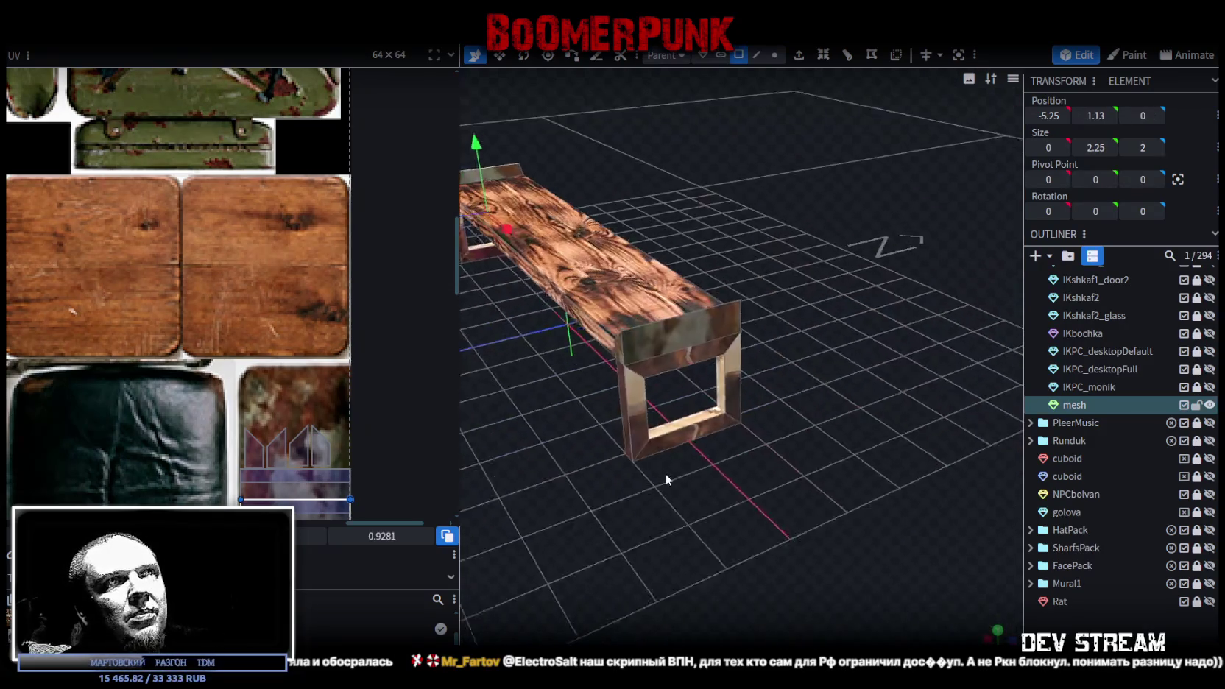
{"action": "left_click", "coordinate": [705, 440]}
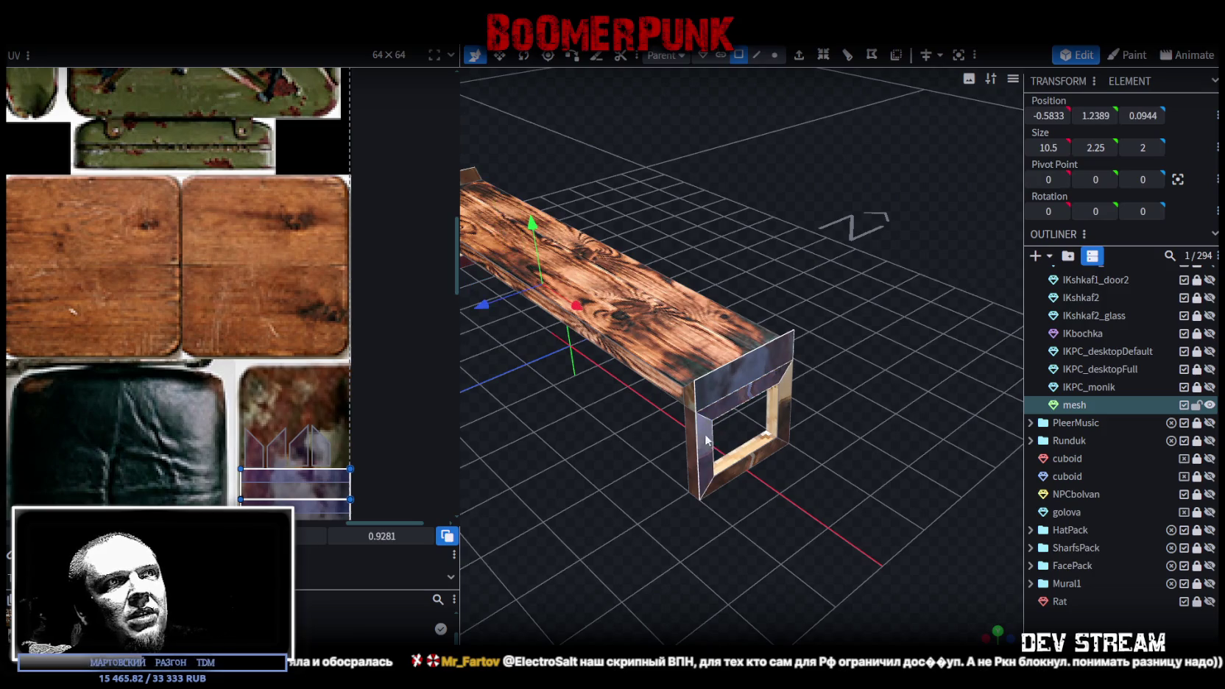
{"action": "left_click", "coordinate": [745, 468]}
{"action": "mouse_move", "coordinate": [655, 540]}
{"action": "left_mouse_down"}
{"action": "mouse_move", "coordinate": [777, 489]}
{"action": "mouse_move", "coordinate": [827, 285]}
{"action": "left_mouse_up"}
{"action": "left_click", "coordinate": [827, 285]}
{"action": "left_click", "coordinate": [883, 304]}
{"action": "left_click", "coordinate": [867, 349]}
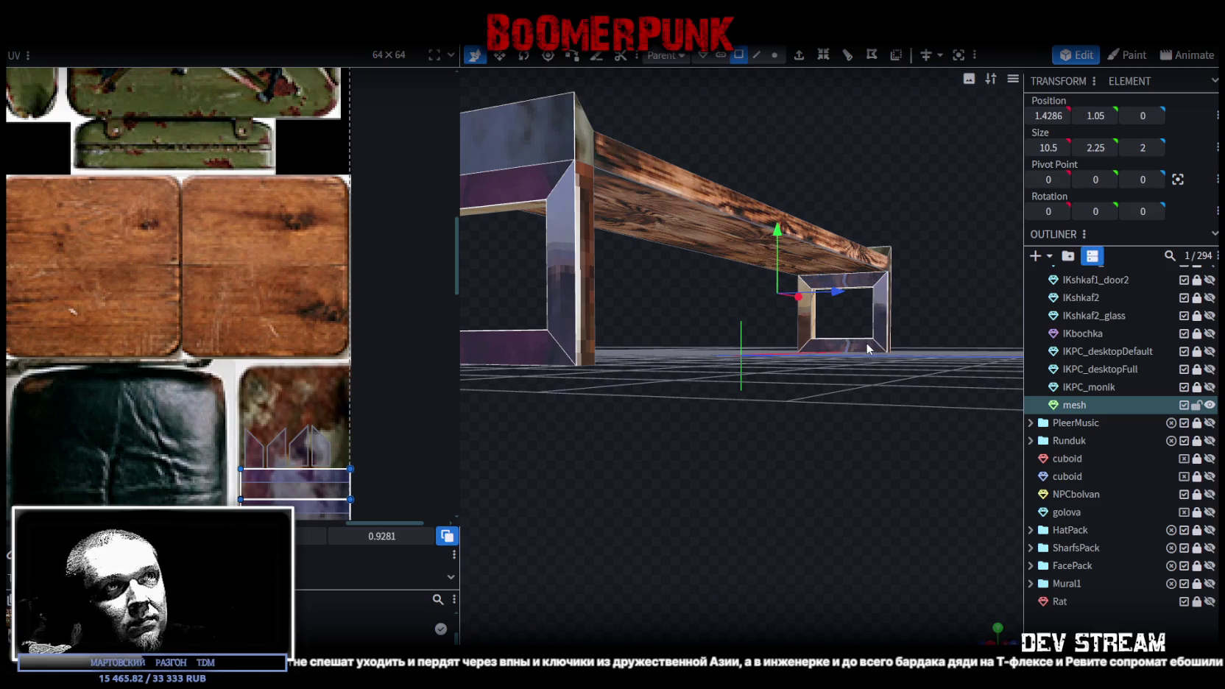
{"action": "mouse_move", "coordinate": [867, 349]}
{"action": "left_mouse_down"}
{"action": "mouse_move", "coordinate": [686, 503]}
{"action": "mouse_move", "coordinate": [823, 486]}
{"action": "mouse_move", "coordinate": [689, 492]}
{"action": "mouse_move", "coordinate": [854, 459]}
{"action": "left_mouse_up"}
- Switch to front view and box-select the remaining end-frame faces into the selection
{"action": "key", "text": "KP_1"}
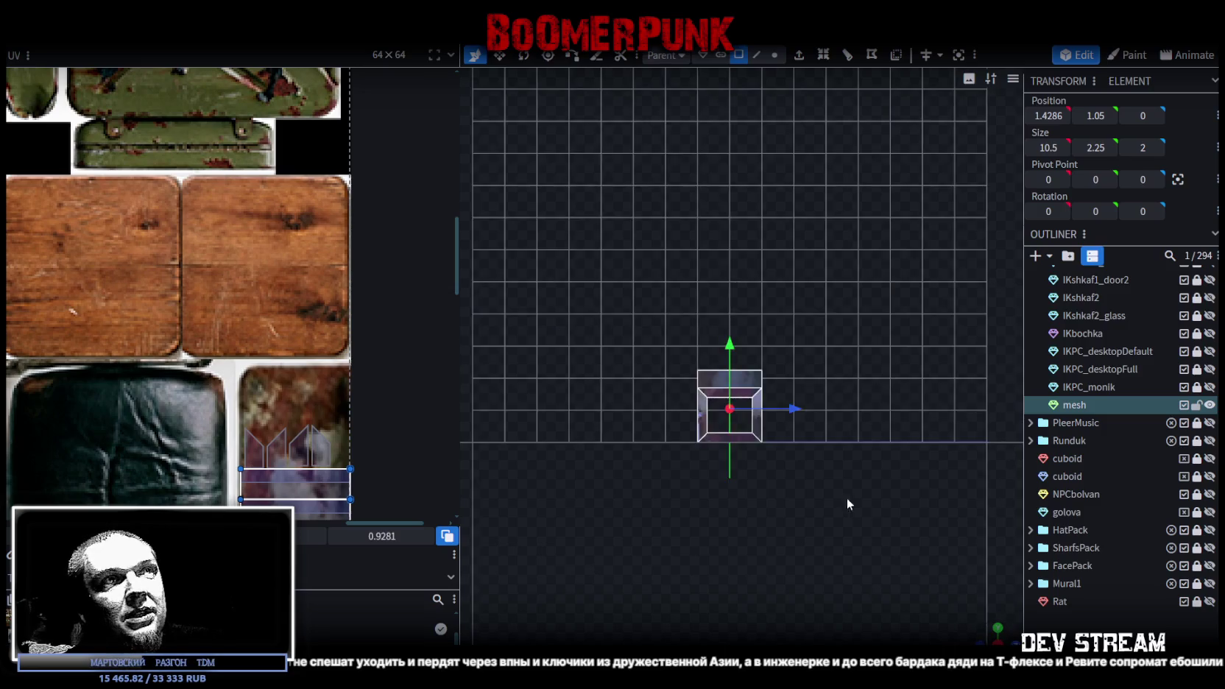
{"action": "scroll", "coordinate": [736, 508], "scroll_direction": "up", "scroll_amount": 3}
{"action": "mouse_move", "coordinate": [608, 523]}
{"action": "left_mouse_down"}
{"action": "mouse_move", "coordinate": [855, 416]}
{"action": "mouse_move", "coordinate": [713, 507]}
{"action": "mouse_move", "coordinate": [930, 482]}
{"action": "mouse_move", "coordinate": [768, 397]}
{"action": "mouse_move", "coordinate": [867, 443]}
{"action": "mouse_move", "coordinate": [650, 469]}
{"action": "mouse_move", "coordinate": [885, 356]}
{"action": "left_mouse_up"}
{"action": "left_click", "coordinate": [766, 398]}
{"action": "left_click", "coordinate": [885, 356]}
{"action": "scroll", "coordinate": [963, 424], "scroll_direction": "up", "scroll_amount": 3}
{"action": "left_click", "coordinate": [734, 471]}
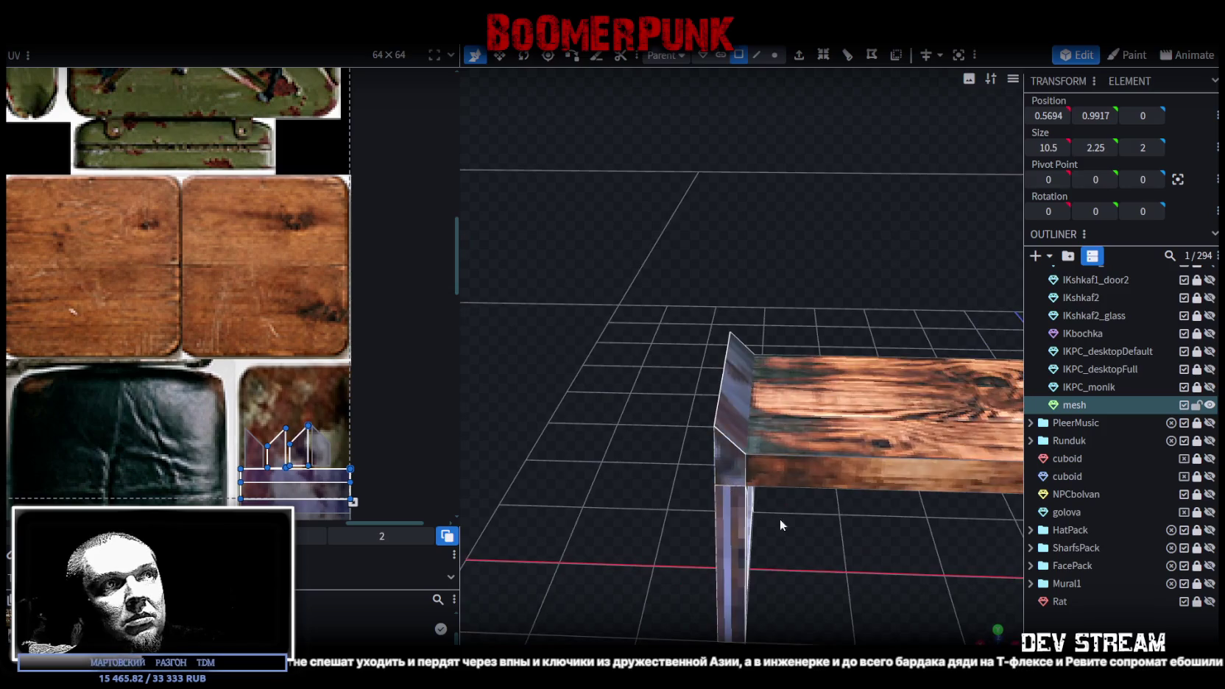
{"action": "left_click_drag", "start_coordinate": [780, 519], "coordinate": [649, 497]}
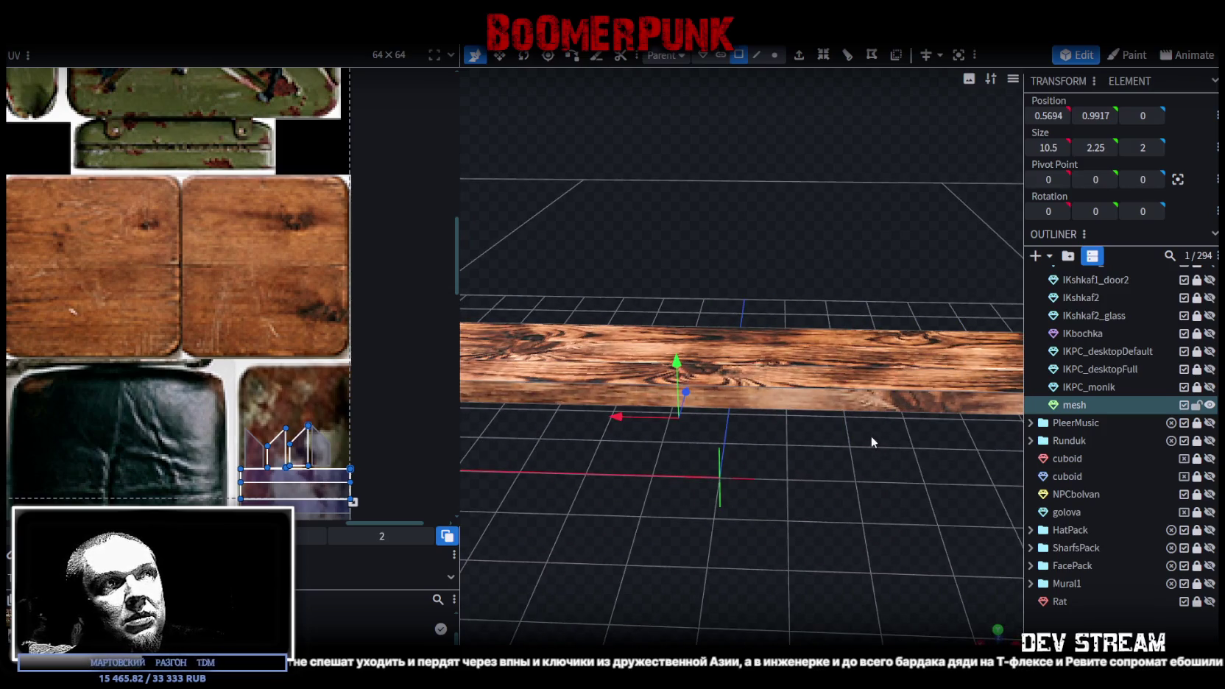
{"action": "mouse_move", "coordinate": [931, 441]}
{"action": "left_mouse_down"}
{"action": "mouse_move", "coordinate": [884, 417]}
{"action": "mouse_move", "coordinate": [736, 462]}
{"action": "mouse_move", "coordinate": [827, 468]}
{"action": "mouse_move", "coordinate": [682, 404]}
{"action": "mouse_move", "coordinate": [802, 412]}
{"action": "left_mouse_up"}
{"action": "left_click", "coordinate": [681, 404]}
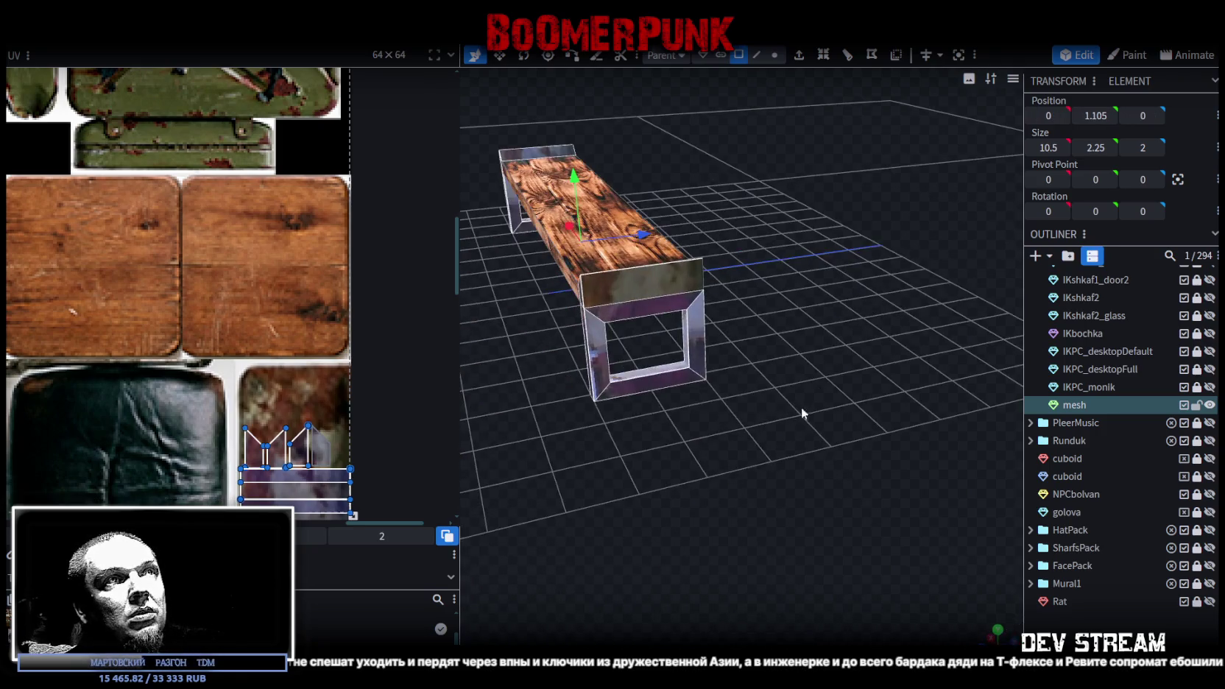
{"action": "mouse_move", "coordinate": [682, 283]}
{"action": "left_mouse_down"}
{"action": "mouse_move", "coordinate": [715, 411]}
{"action": "mouse_move", "coordinate": [713, 513]}
{"action": "mouse_move", "coordinate": [661, 340]}
{"action": "left_mouse_up"}
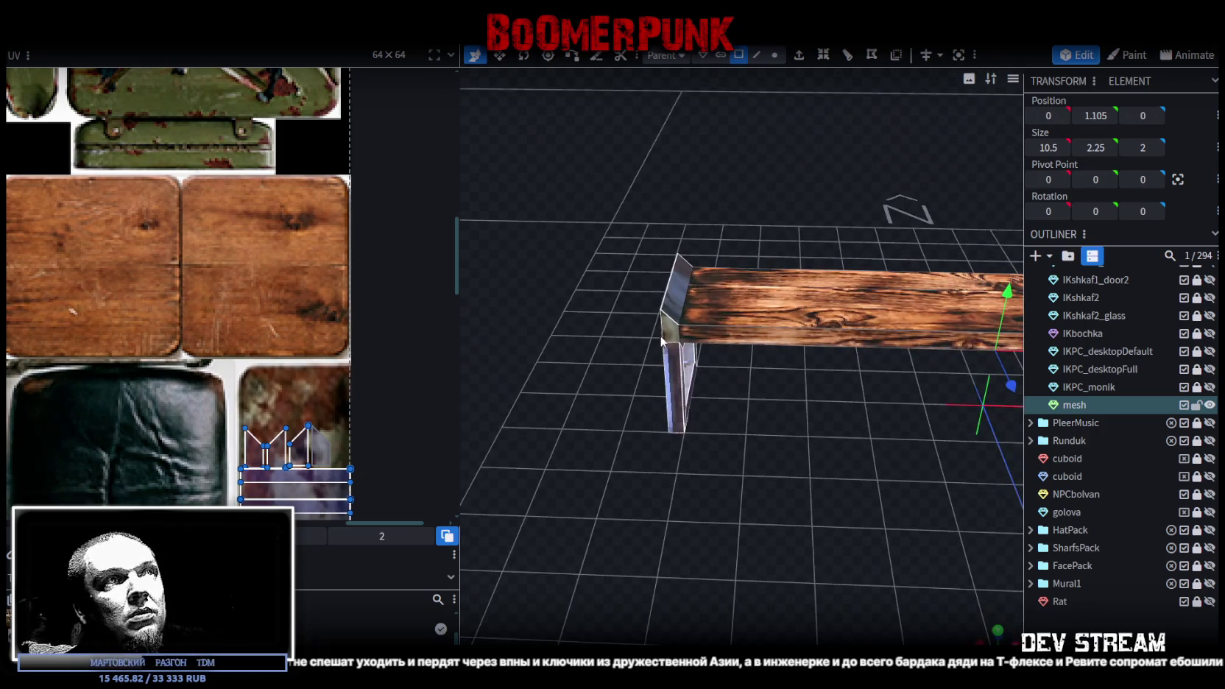
{"action": "mouse_move", "coordinate": [731, 421]}
{"action": "left_mouse_down"}
{"action": "mouse_move", "coordinate": [866, 476]}
{"action": "mouse_move", "coordinate": [787, 505]}
{"action": "mouse_move", "coordinate": [694, 487]}
{"action": "mouse_move", "coordinate": [717, 486]}
{"action": "mouse_move", "coordinate": [783, 556]}
{"action": "left_mouse_up"}
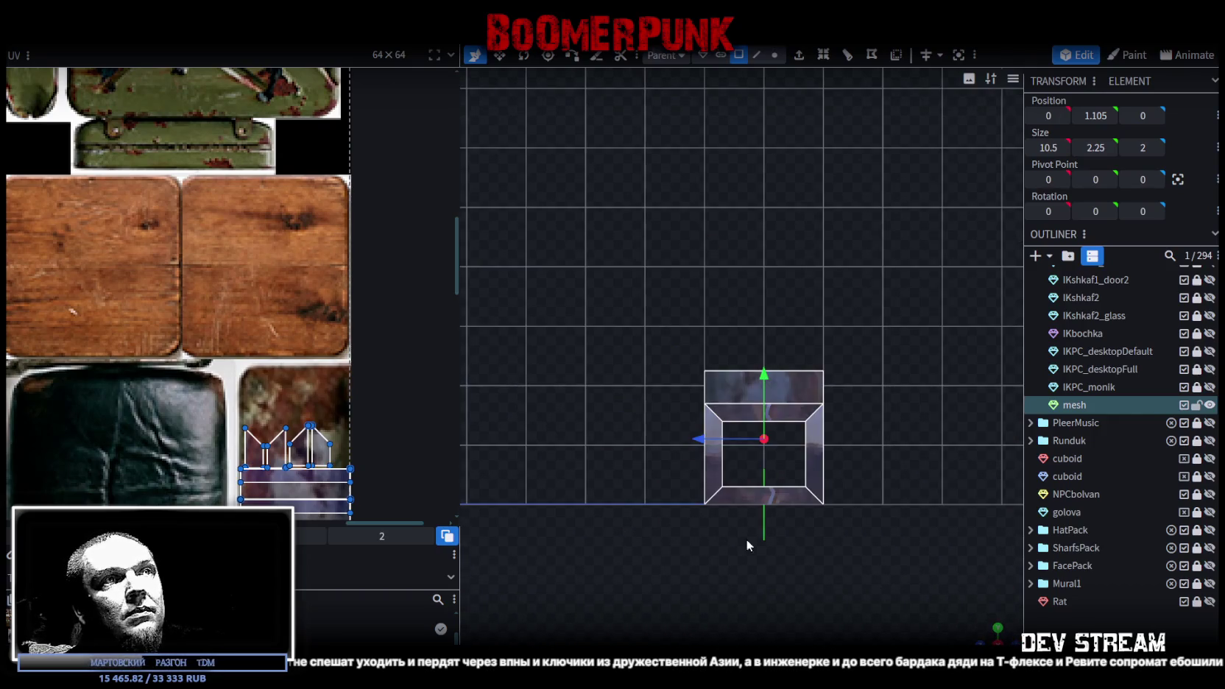
- Place the legs' UV box on the open green locker in the texture, adjusting its size
{"action": "scroll", "coordinate": [121, 397], "scroll_direction": "down", "scroll_amount": 2}
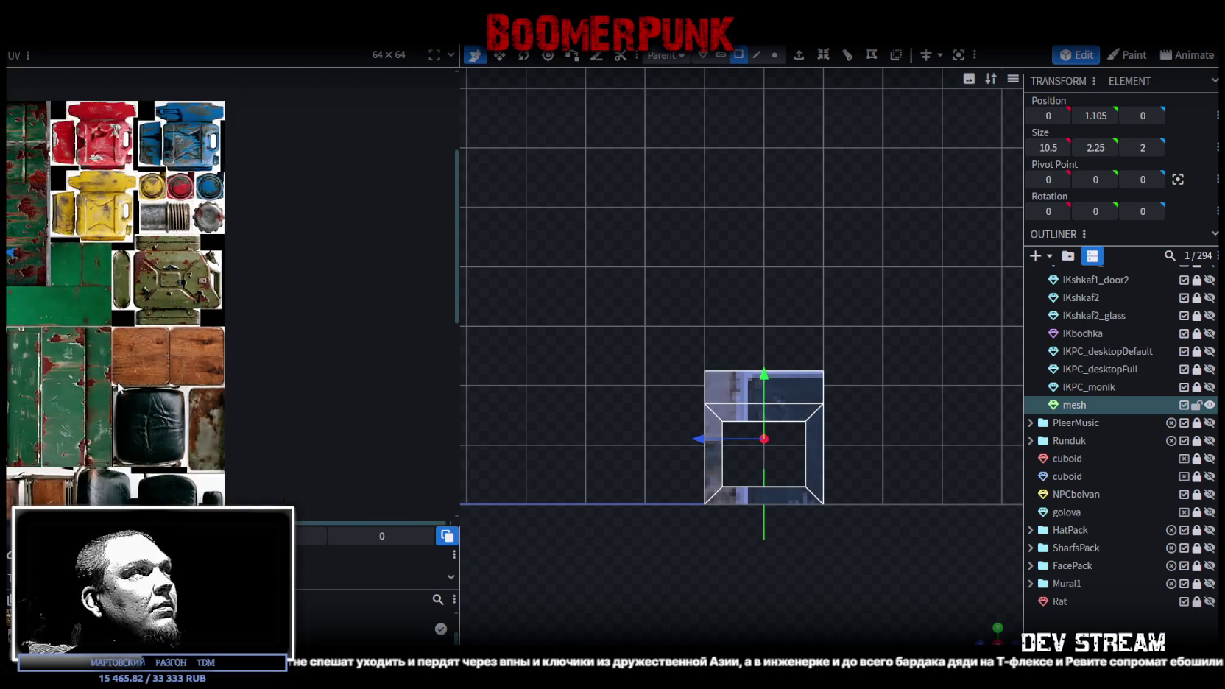
{"action": "scroll", "coordinate": [293, 379], "scroll_direction": "down", "scroll_amount": 2}
{"action": "scroll", "coordinate": [292, 378], "scroll_direction": "down", "scroll_amount": 2}
{"action": "scroll", "coordinate": [292, 378], "scroll_direction": "up", "scroll_amount": 2}
{"action": "scroll", "coordinate": [284, 351], "scroll_direction": "up", "scroll_amount": 2}
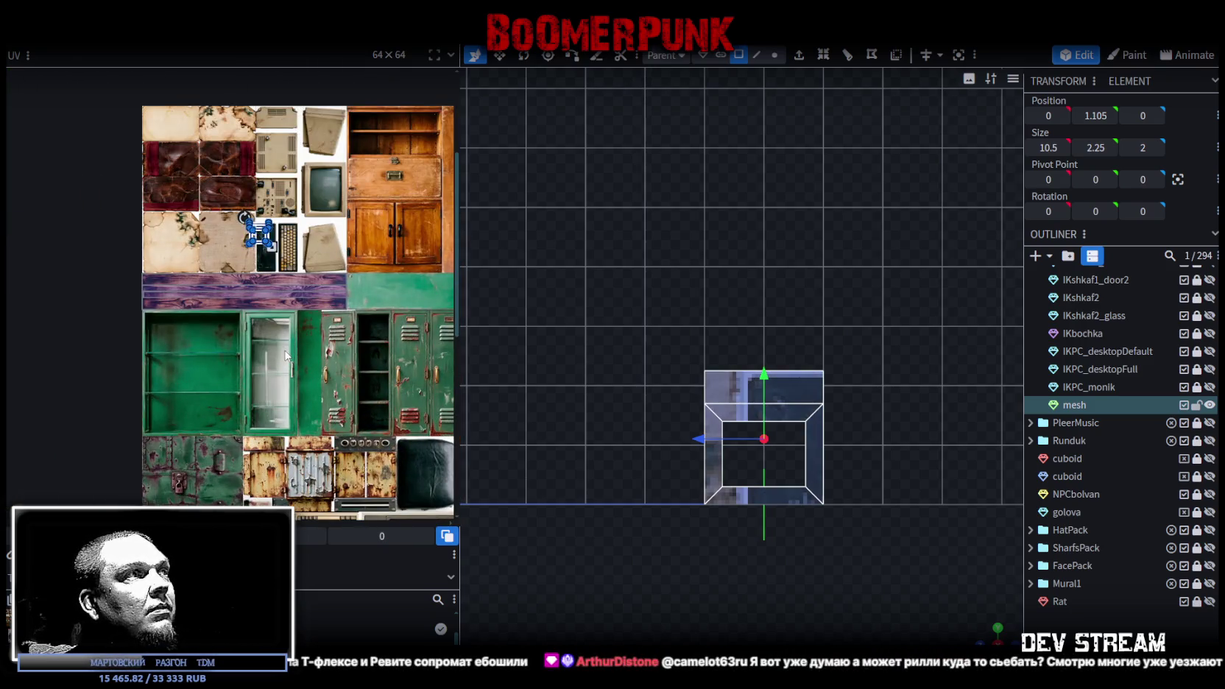
{"action": "scroll", "coordinate": [282, 367], "scroll_direction": "up", "scroll_amount": 2}
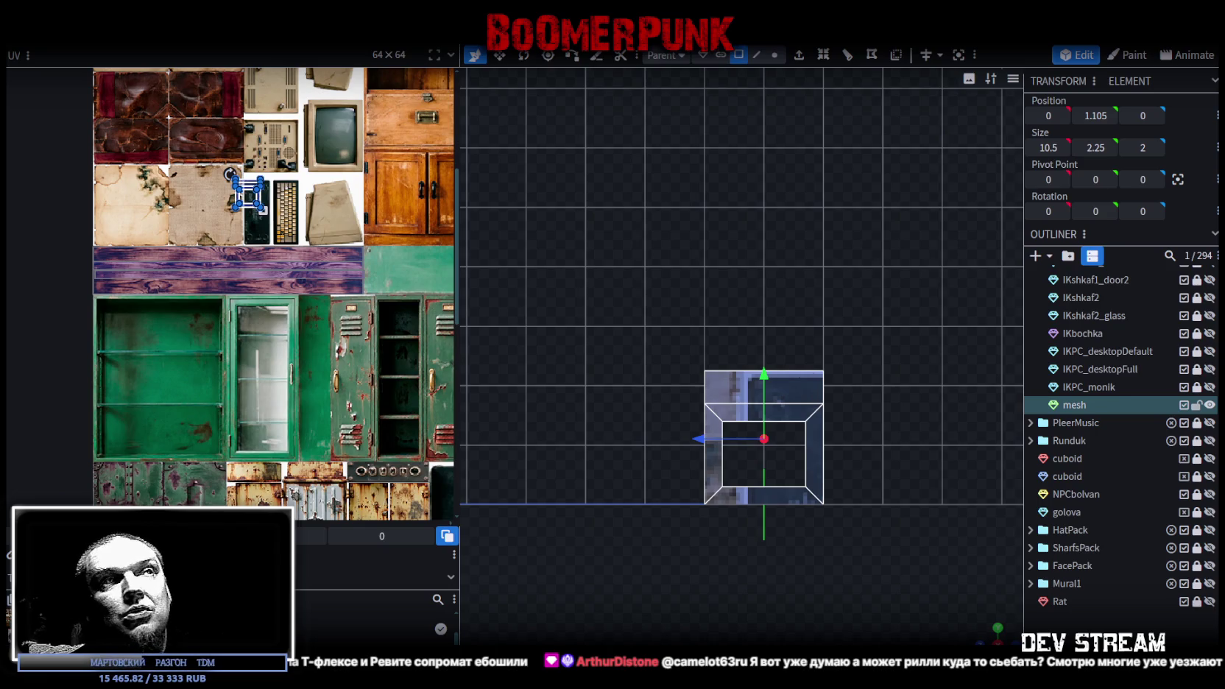
{"action": "scroll", "coordinate": [225, 206], "scroll_direction": "up", "scroll_amount": 2}
{"action": "scroll", "coordinate": [280, 294], "scroll_direction": "up", "scroll_amount": 2}
{"action": "scroll", "coordinate": [291, 315], "scroll_direction": "down", "scroll_amount": 4}
{"action": "scroll", "coordinate": [173, 229], "scroll_direction": "down", "scroll_amount": 2}
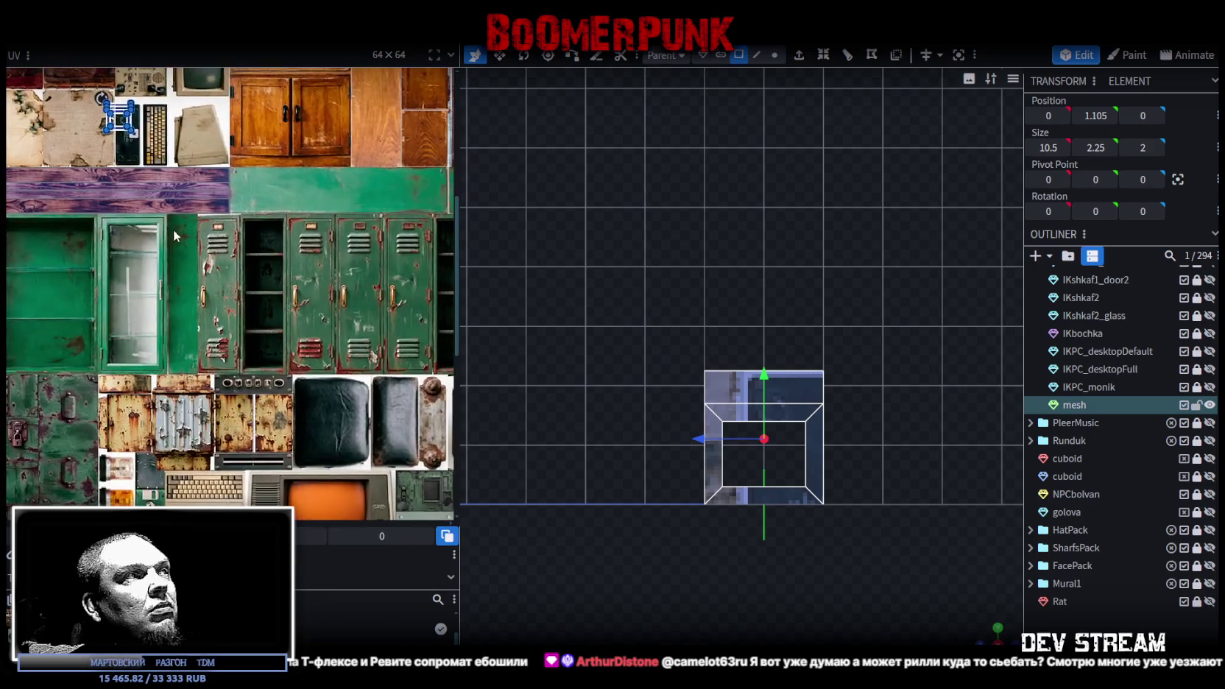
{"action": "scroll", "coordinate": [181, 242], "scroll_direction": "down", "scroll_amount": 2}
{"action": "scroll", "coordinate": [179, 236], "scroll_direction": "up", "scroll_amount": 2}
{"action": "mouse_move", "coordinate": [213, 251]}
{"action": "middle_mouse_down"}
{"action": "mouse_move", "coordinate": [175, 392]}
{"action": "mouse_move", "coordinate": [249, 361]}
{"action": "mouse_move", "coordinate": [280, 308]}
{"action": "middle_mouse_up"}
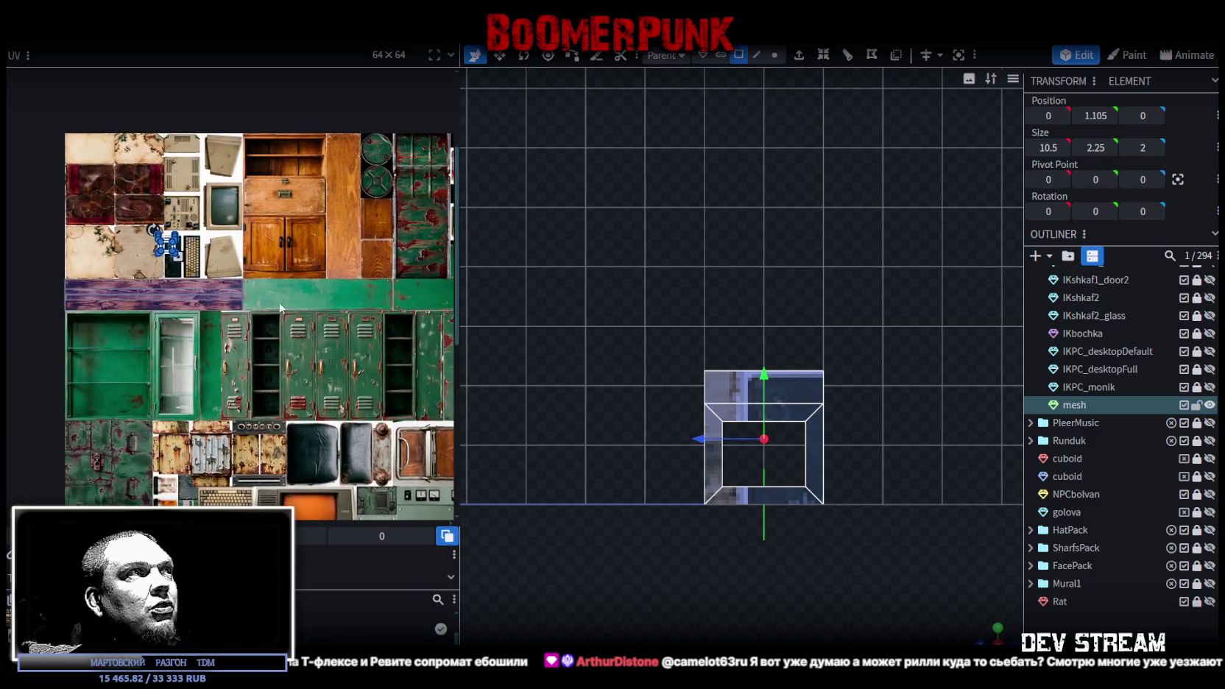
{"action": "scroll", "coordinate": [184, 255], "scroll_direction": "up", "scroll_amount": 2}
{"action": "left_click_drag", "start_coordinate": [165, 246], "coordinate": [337, 445]}
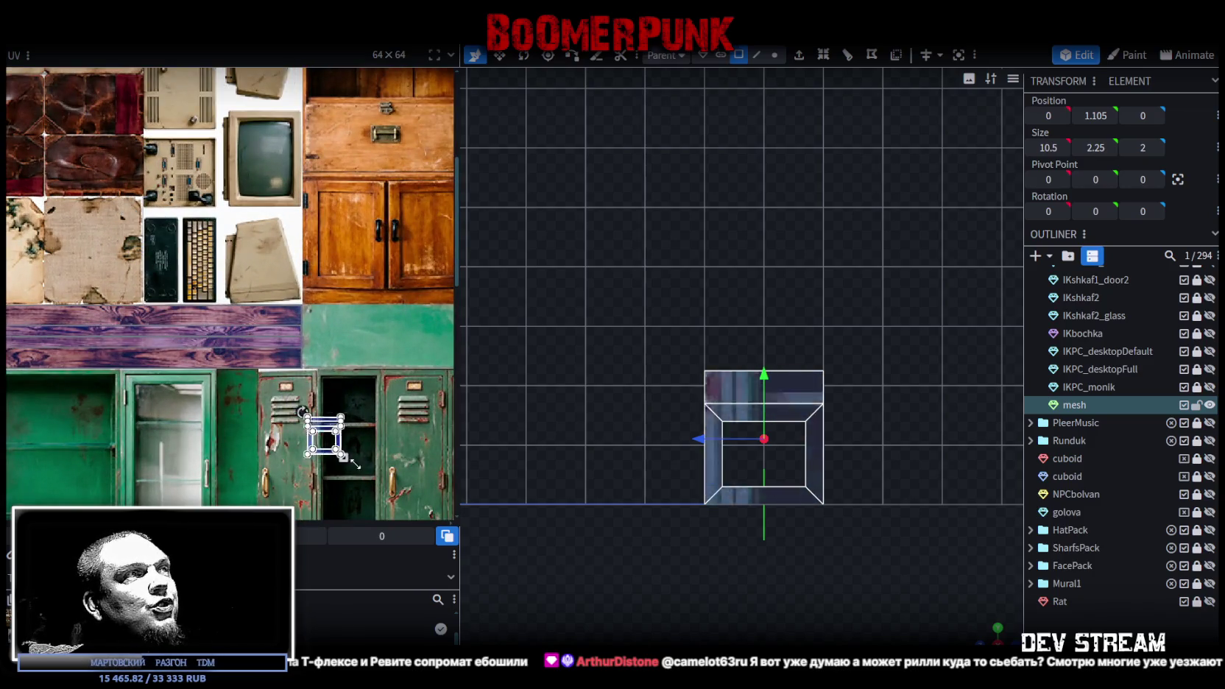
{"action": "scroll", "coordinate": [332, 434], "scroll_direction": "up", "scroll_amount": 1}
{"action": "scroll", "coordinate": [310, 358], "scroll_direction": "up", "scroll_amount": 1}
{"action": "scroll", "coordinate": [311, 357], "scroll_direction": "up", "scroll_amount": 1}
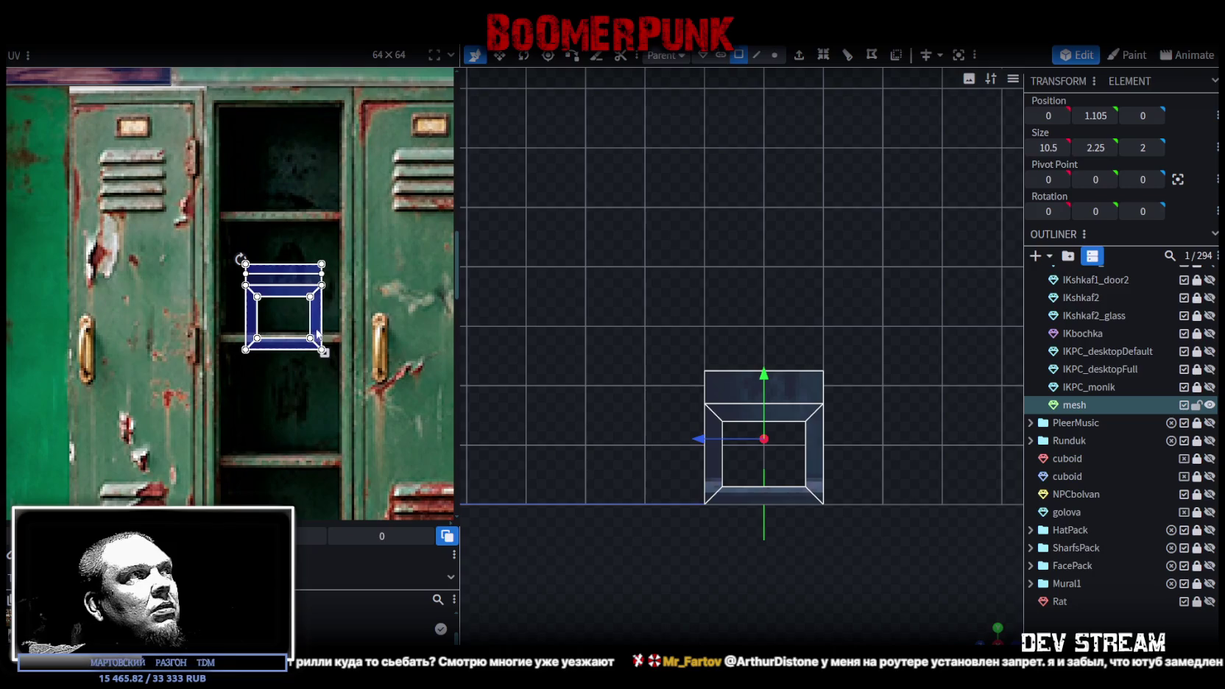
{"action": "left_click_drag", "start_coordinate": [314, 312], "coordinate": [300, 284]}
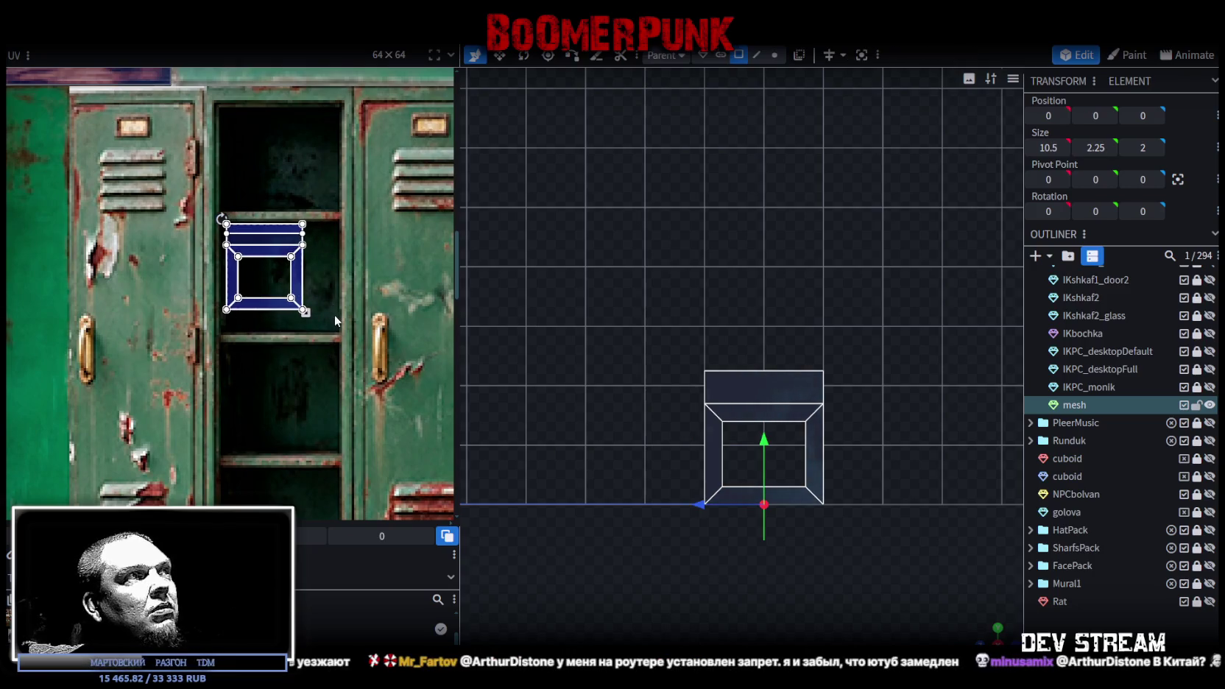
{"action": "mouse_move", "coordinate": [307, 312]}
{"action": "left_mouse_down"}
{"action": "mouse_move", "coordinate": [326, 331]}
{"action": "mouse_move", "coordinate": [322, 304]}
{"action": "left_mouse_up"}
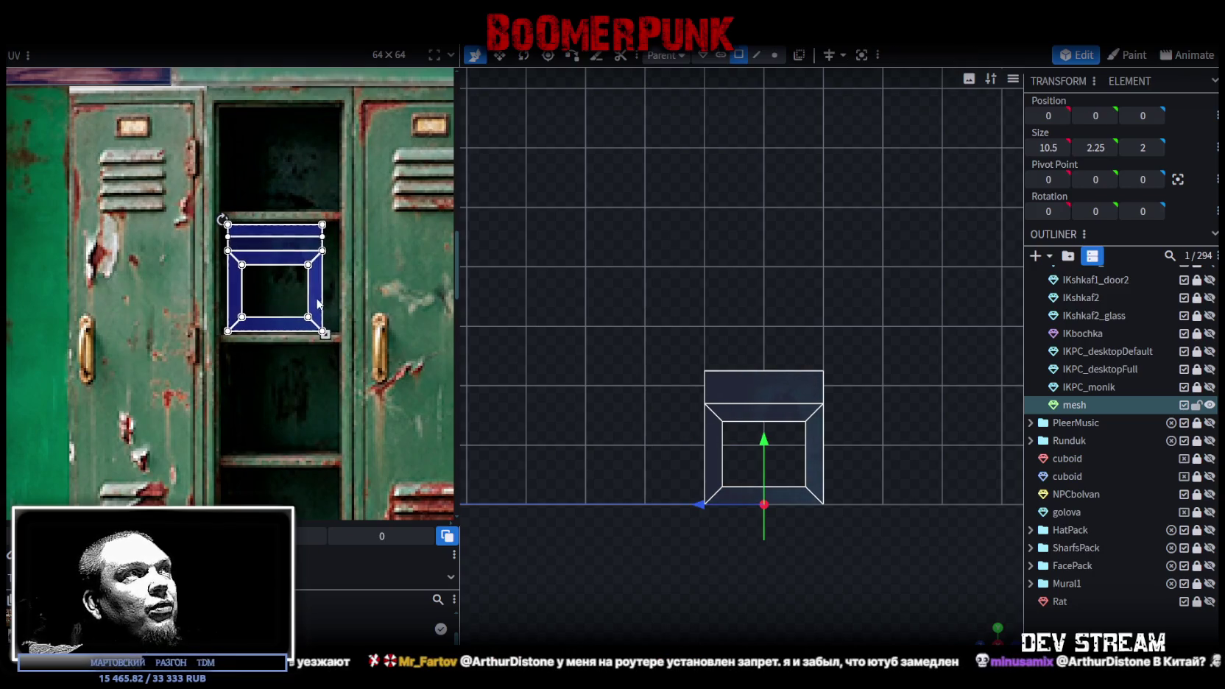
- Deselect everything and orbit to inspect the green-metal legs beneath the wooden plank
{"action": "mouse_move", "coordinate": [633, 478]}
{"action": "left_mouse_down"}
{"action": "mouse_move", "coordinate": [765, 540]}
{"action": "mouse_move", "coordinate": [717, 486]}
{"action": "left_mouse_up"}
{"action": "left_click", "coordinate": [780, 442]}
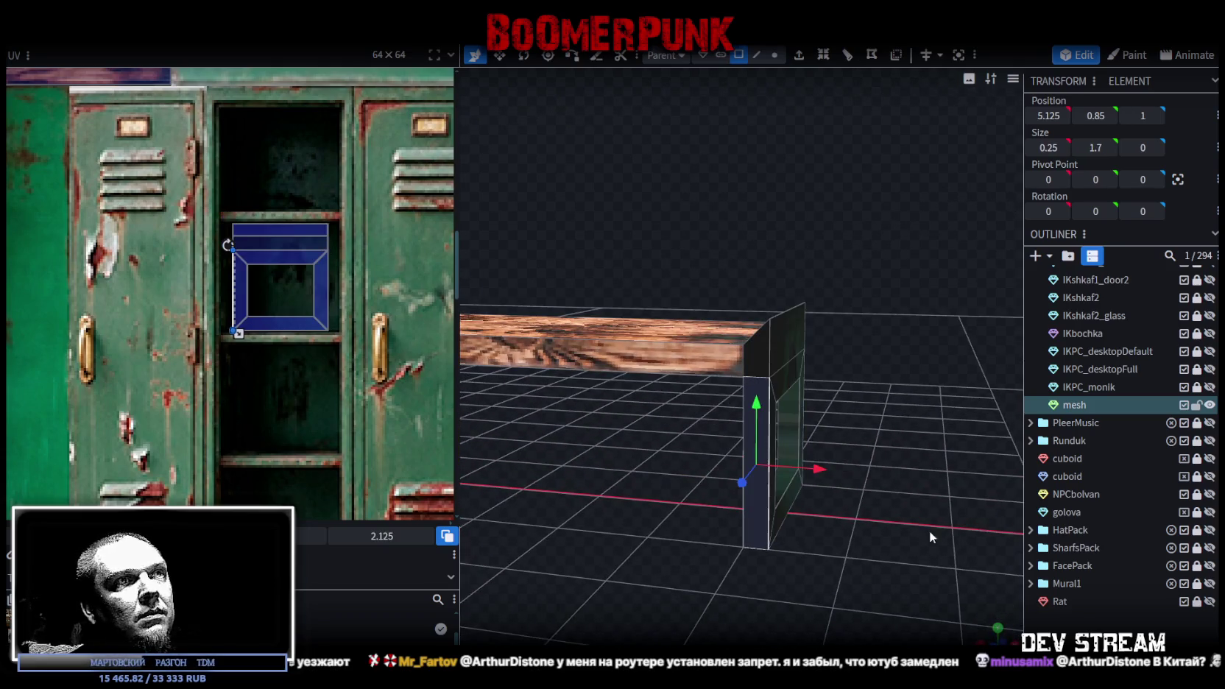
{"action": "left_click", "coordinate": [1104, 633]}
{"action": "mouse_move", "coordinate": [892, 524]}
{"action": "left_mouse_down"}
{"action": "mouse_move", "coordinate": [584, 528]}
{"action": "mouse_move", "coordinate": [892, 531]}
{"action": "mouse_move", "coordinate": [919, 545]}
{"action": "mouse_move", "coordinate": [777, 542]}
{"action": "mouse_move", "coordinate": [933, 543]}
{"action": "mouse_move", "coordinate": [617, 579]}
{"action": "mouse_move", "coordinate": [605, 354]}
{"action": "left_mouse_up"}
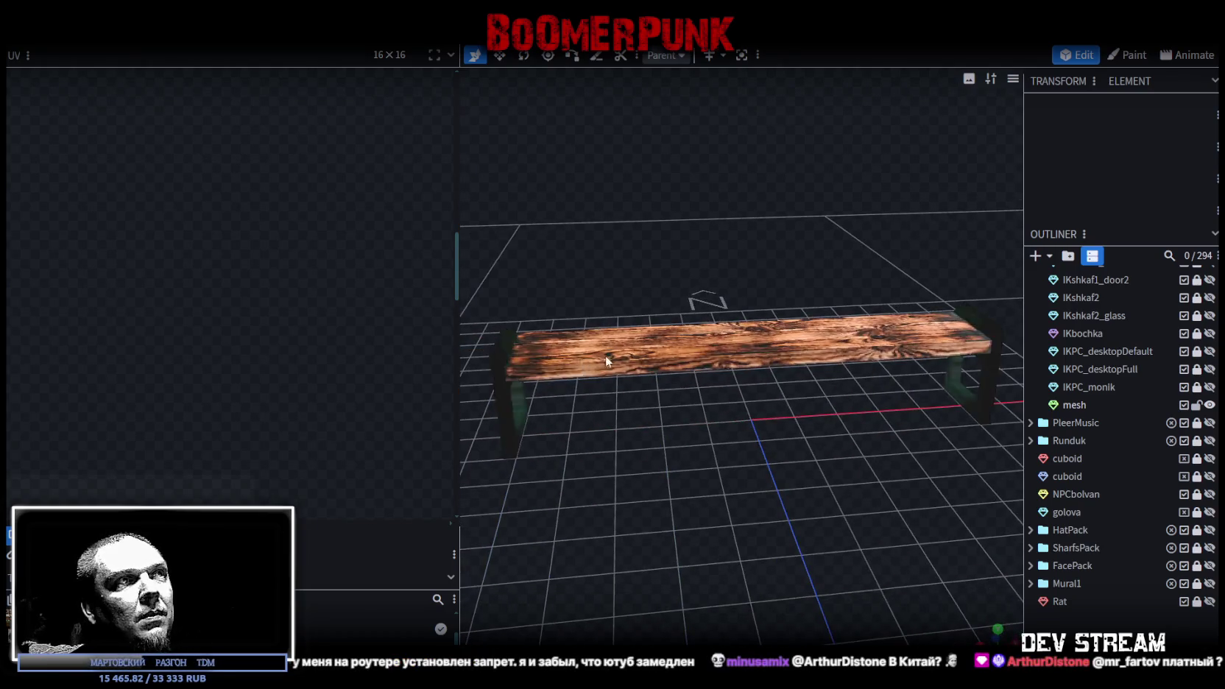
- Move the bench leg UV onto the green metal strip beside the yellow canister
{"action": "left_click", "coordinate": [504, 409]}
{"action": "left_click", "coordinate": [504, 409]}
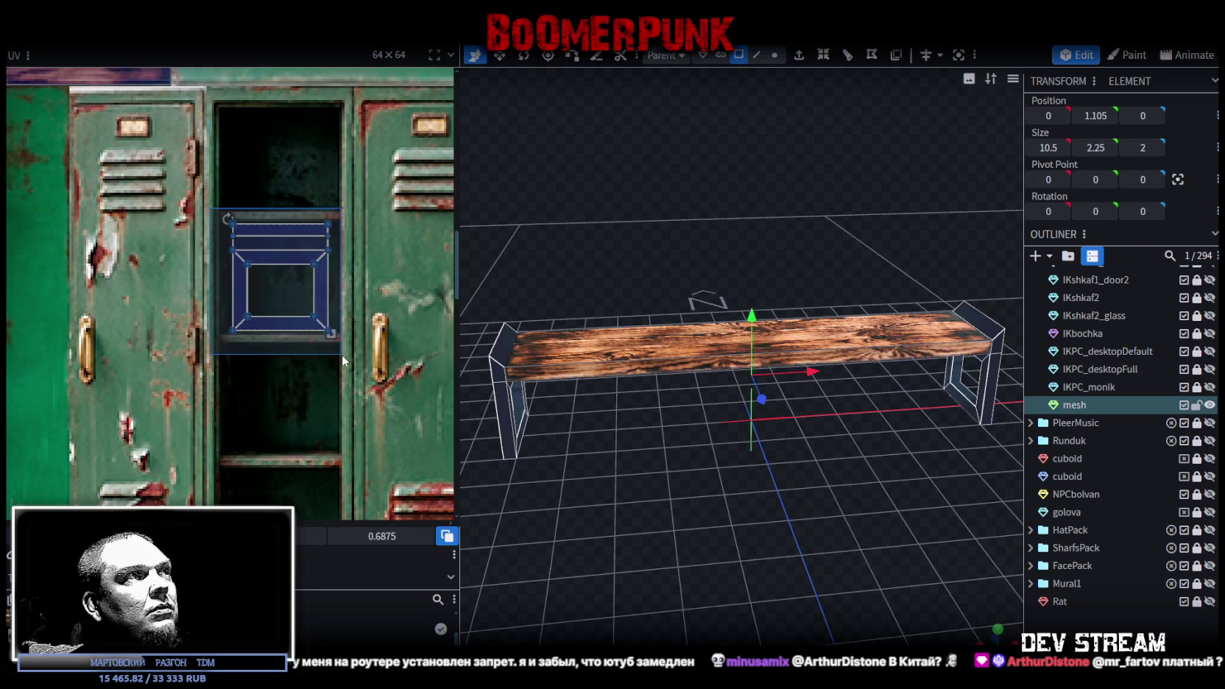
{"action": "scroll", "coordinate": [324, 368], "scroll_direction": "down", "scroll_amount": 3}
{"action": "scroll", "coordinate": [316, 379], "scroll_direction": "down", "scroll_amount": 3}
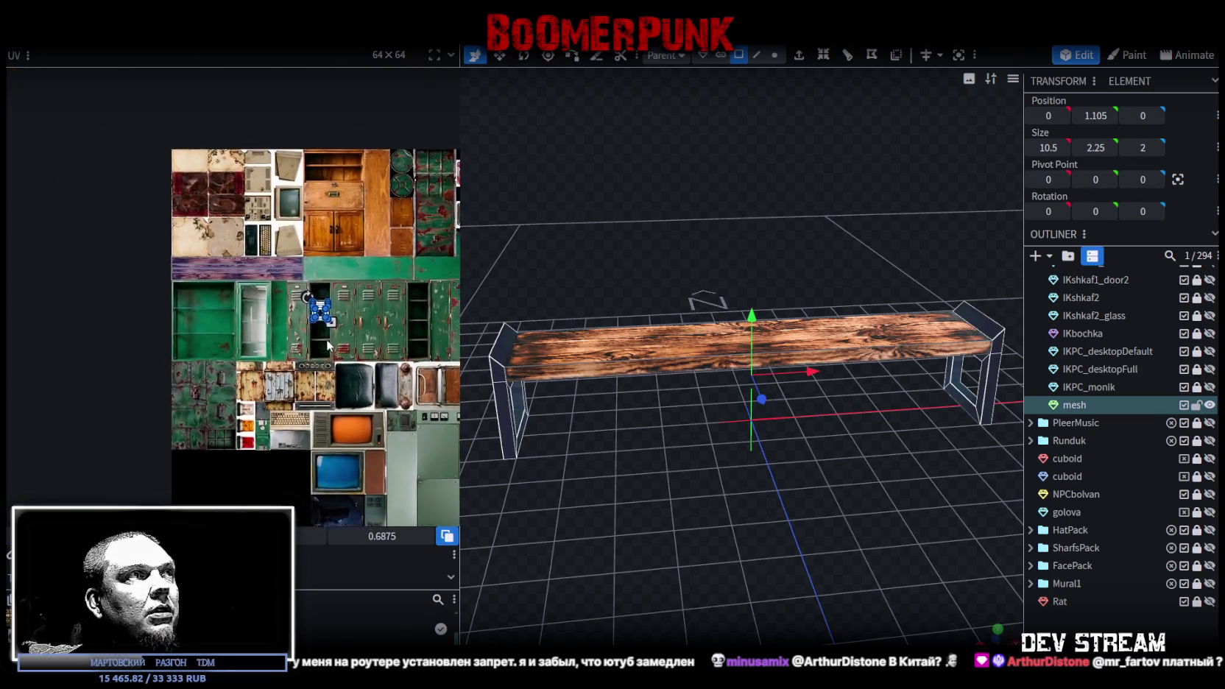
{"action": "scroll", "coordinate": [238, 407], "scroll_direction": "up", "scroll_amount": 3}
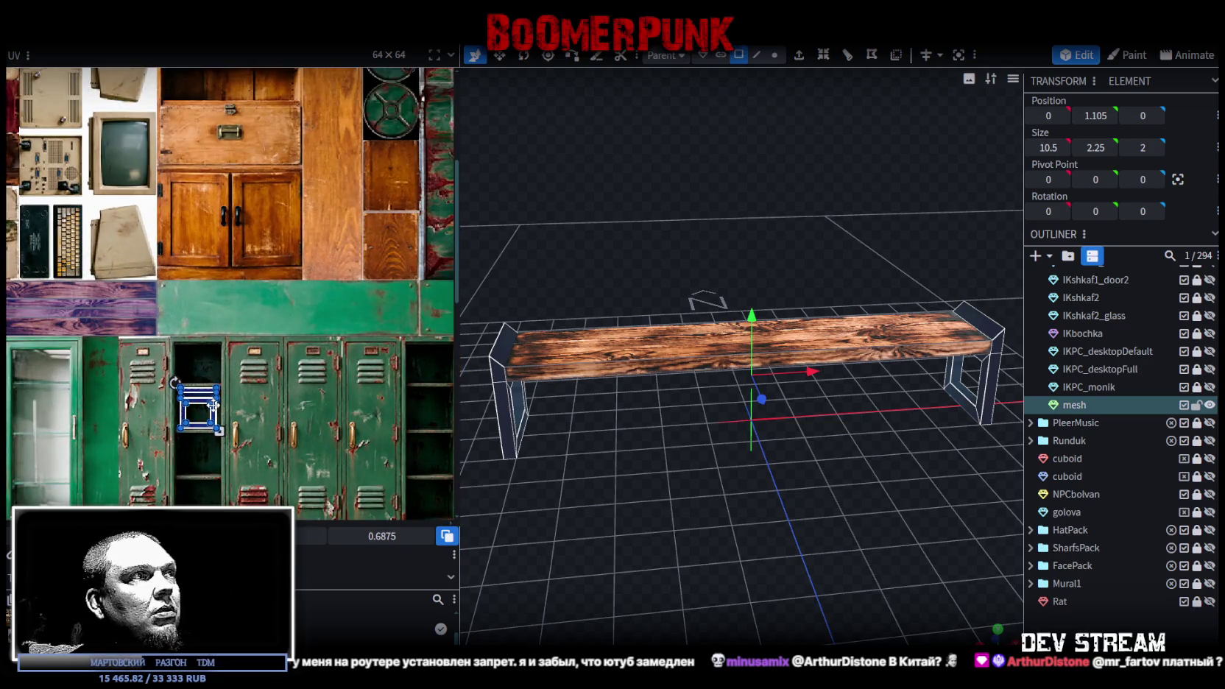
{"action": "left_click_drag", "start_coordinate": [218, 416], "coordinate": [432, 339]}
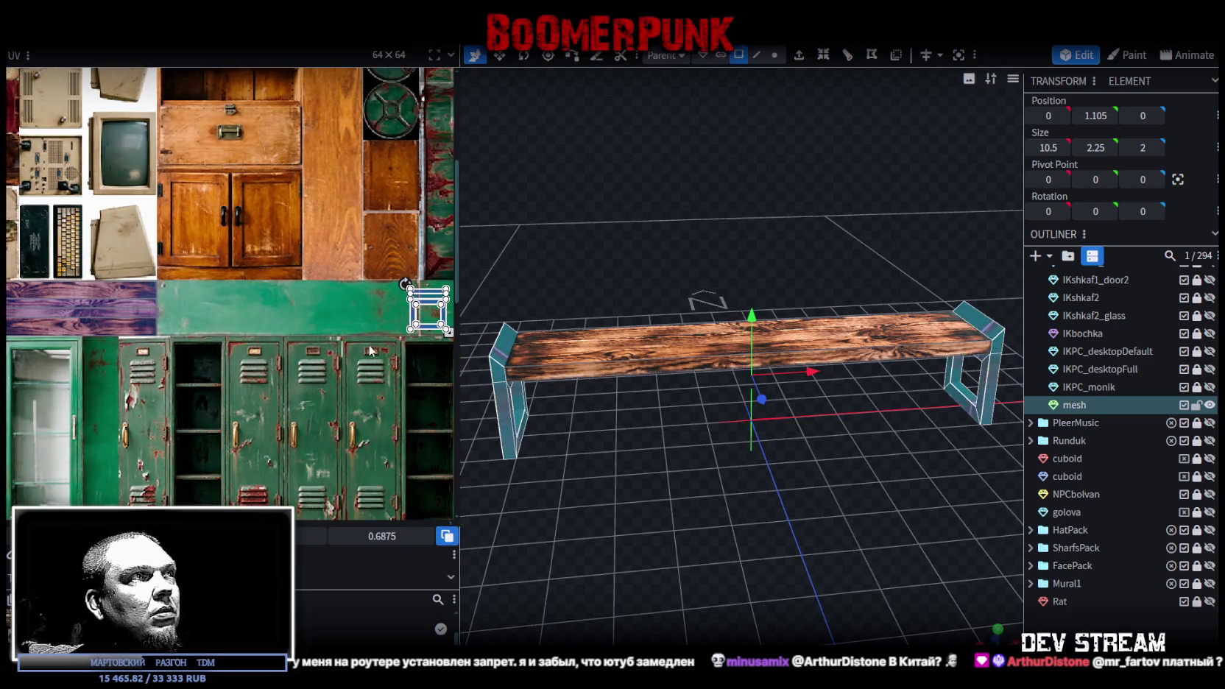
{"action": "scroll", "coordinate": [371, 351], "scroll_direction": "down", "scroll_amount": 2}
{"action": "scroll", "coordinate": [172, 294], "scroll_direction": "up", "scroll_amount": 3}
{"action": "left_click_drag", "start_coordinate": [238, 332], "coordinate": [426, 250]}
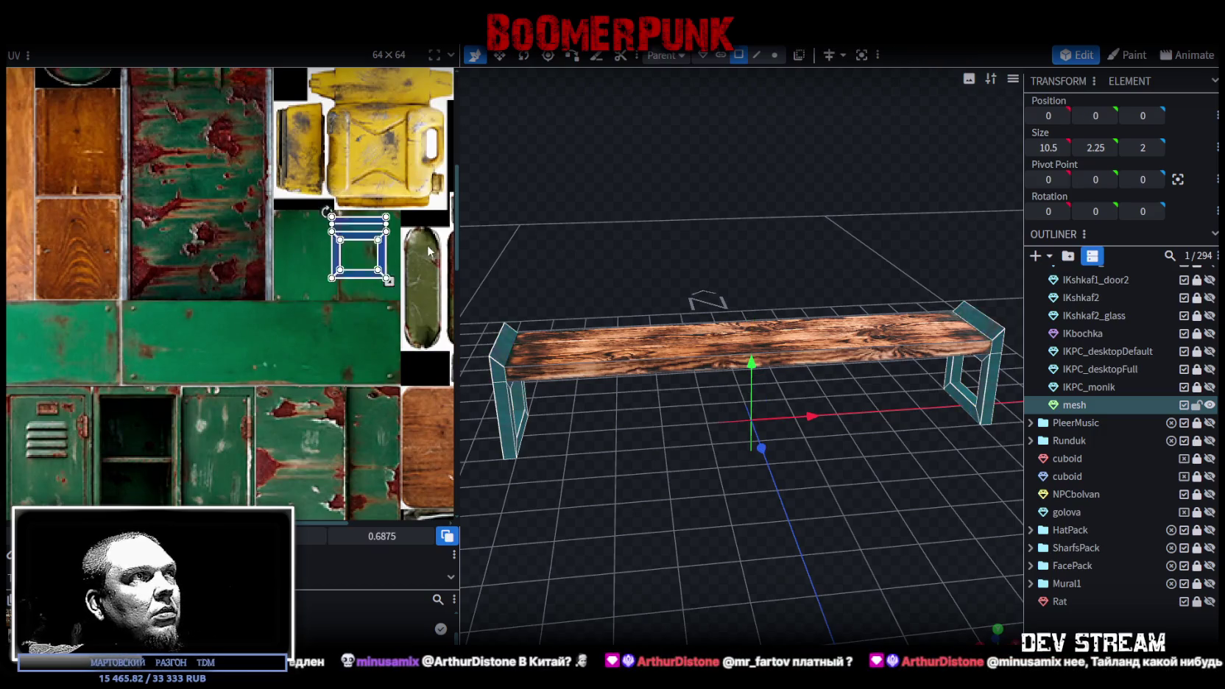
- Fine-tune the leg UV island's position and size on the green area
{"action": "scroll", "coordinate": [367, 246], "scroll_direction": "up", "scroll_amount": 1}
{"action": "scroll", "coordinate": [366, 245], "scroll_direction": "up", "scroll_amount": 1}
{"action": "mouse_move", "coordinate": [333, 248]}
{"action": "left_mouse_down"}
{"action": "mouse_move", "coordinate": [337, 237]}
{"action": "mouse_move", "coordinate": [325, 238]}
{"action": "left_mouse_up"}
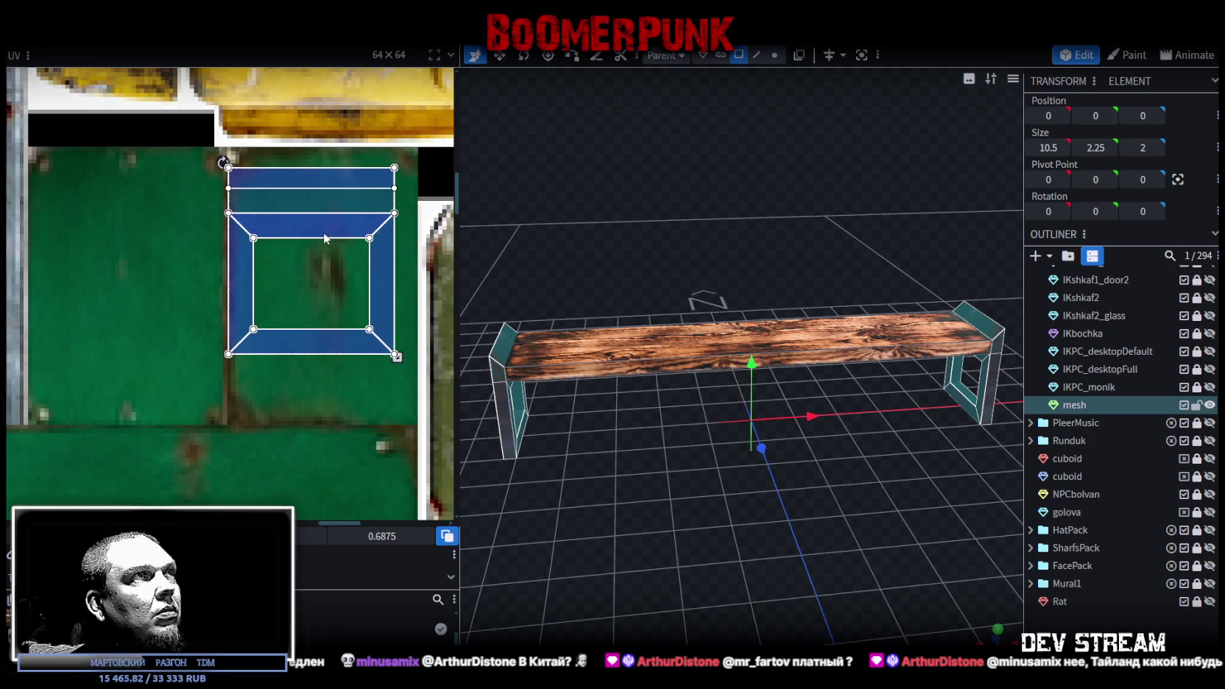
{"action": "left_click_drag", "start_coordinate": [387, 343], "coordinate": [409, 410]}
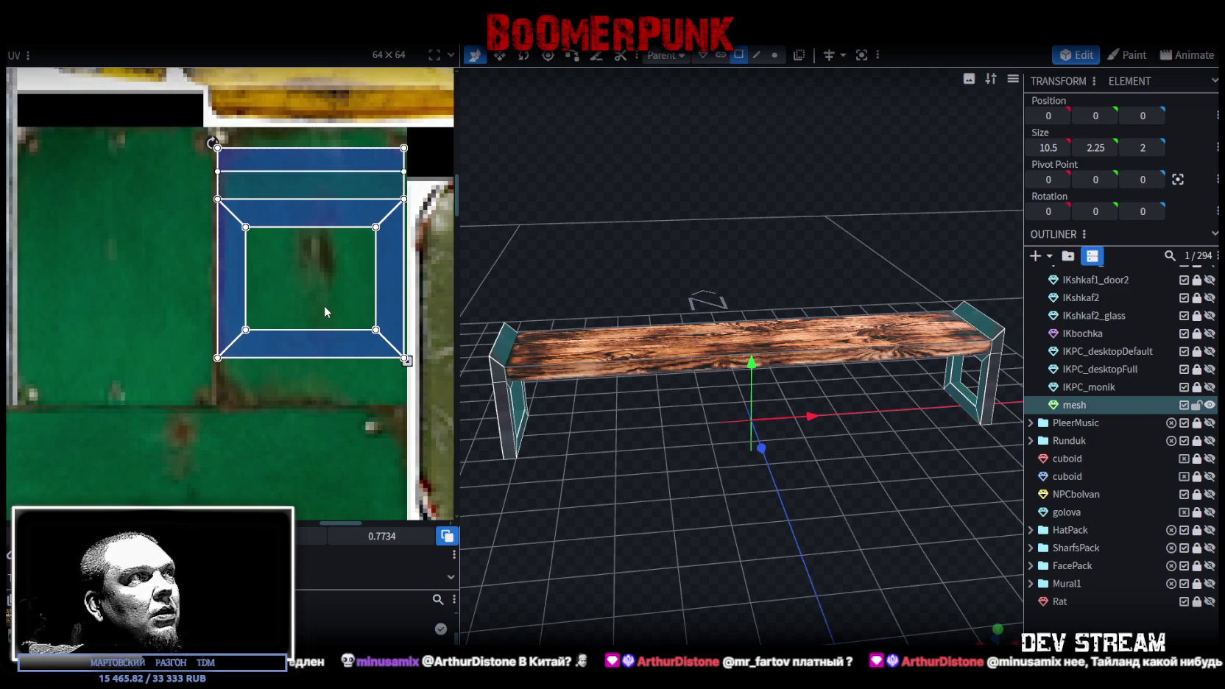
{"action": "mouse_move", "coordinate": [407, 361]}
{"action": "left_mouse_down"}
{"action": "mouse_move", "coordinate": [390, 337]}
{"action": "mouse_move", "coordinate": [340, 331]}
{"action": "left_mouse_up"}
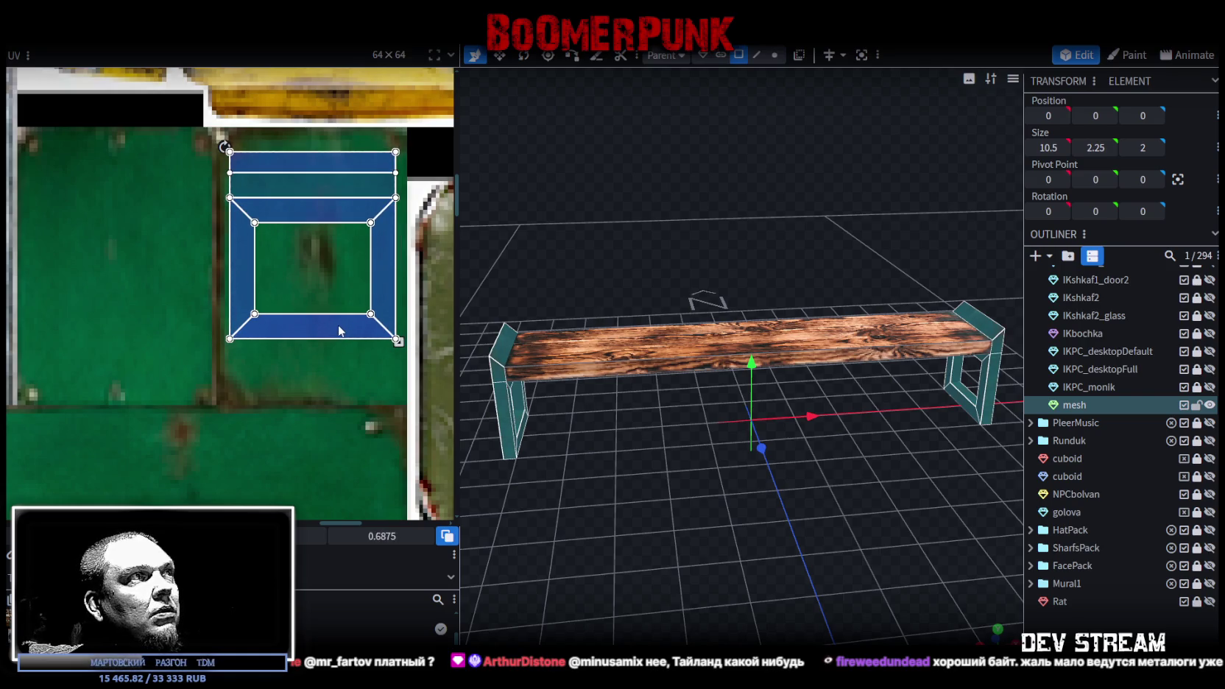
- Inspect the bench legs and seat from several angles, ending in a flat front view
{"action": "mouse_move", "coordinate": [773, 471]}
{"action": "left_mouse_down"}
{"action": "mouse_move", "coordinate": [844, 508]}
{"action": "mouse_move", "coordinate": [838, 535]}
{"action": "mouse_move", "coordinate": [808, 539]}
{"action": "left_mouse_up"}
{"action": "left_click", "coordinate": [801, 440]}
{"action": "mouse_move", "coordinate": [801, 440]}
{"action": "left_mouse_down"}
{"action": "mouse_move", "coordinate": [897, 476]}
{"action": "mouse_move", "coordinate": [798, 441]}
{"action": "mouse_move", "coordinate": [738, 512]}
{"action": "mouse_move", "coordinate": [804, 538]}
{"action": "mouse_move", "coordinate": [663, 410]}
{"action": "left_mouse_up"}
{"action": "left_click", "coordinate": [780, 452]}
{"action": "left_click", "coordinate": [655, 446]}
{"action": "mouse_move", "coordinate": [592, 565]}
{"action": "left_mouse_down"}
{"action": "mouse_move", "coordinate": [786, 501]}
{"action": "mouse_move", "coordinate": [902, 488]}
{"action": "mouse_move", "coordinate": [599, 530]}
{"action": "mouse_move", "coordinate": [719, 536]}
{"action": "left_mouse_up"}
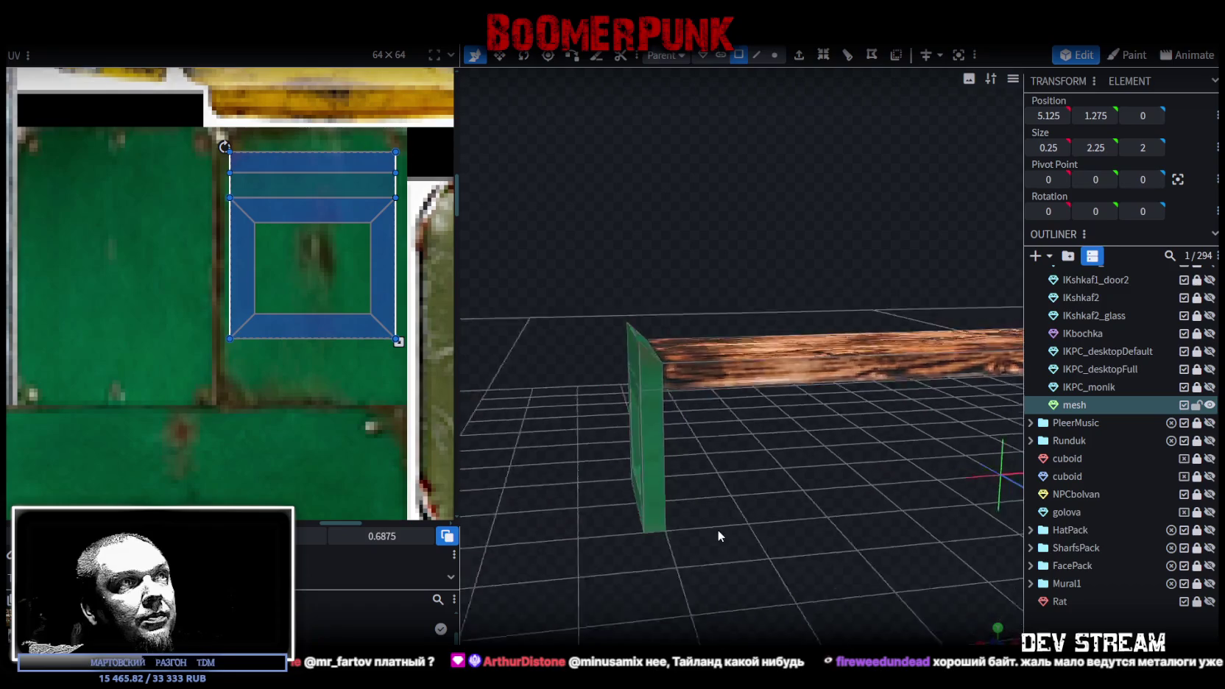
{"action": "left_click", "coordinate": [686, 411]}
{"action": "left_click_drag", "start_coordinate": [694, 478], "coordinate": [813, 393]}
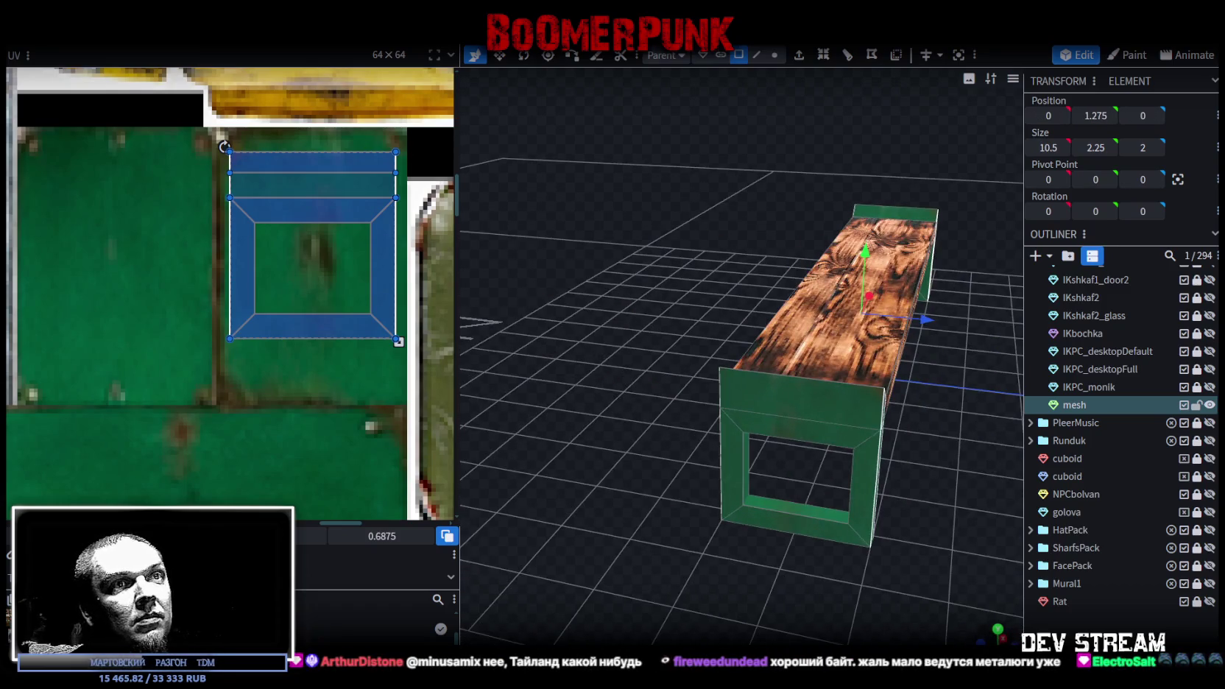
{"action": "key", "text": "1"}
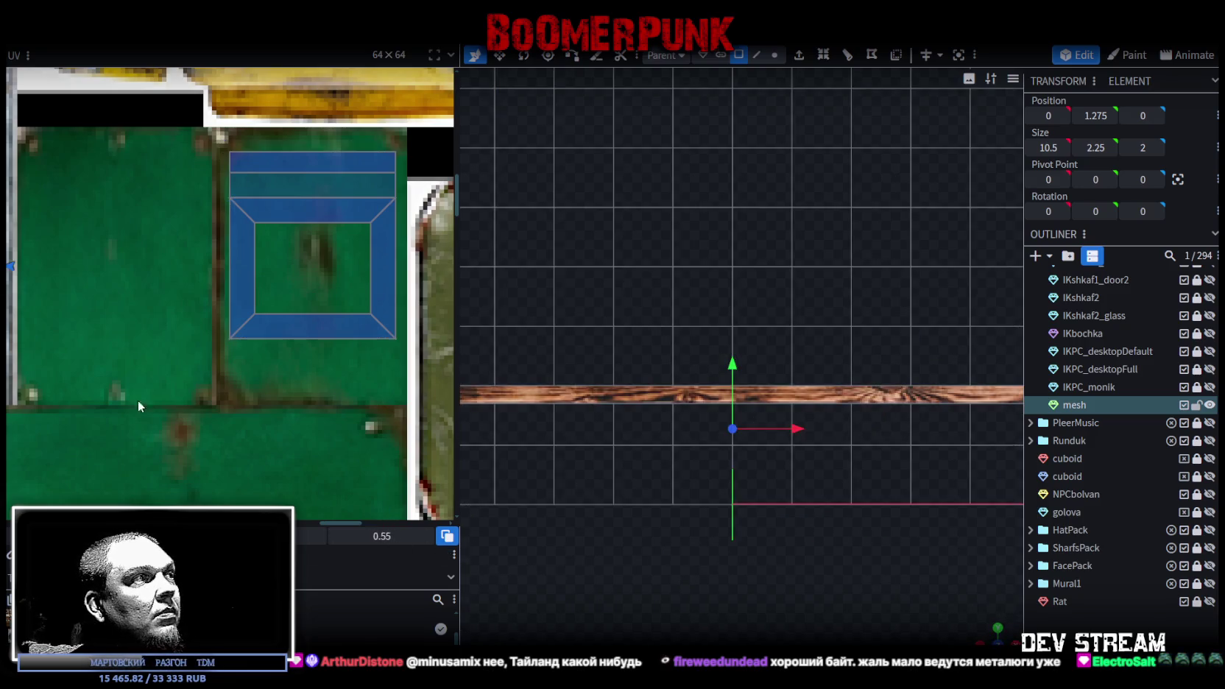
- Map the narrow 0.25-wide end face onto the beige parchment tile
{"action": "scroll", "coordinate": [140, 370], "scroll_direction": "down", "scroll_amount": 2}
{"action": "scroll", "coordinate": [111, 360], "scroll_direction": "down", "scroll_amount": 2}
{"action": "scroll", "coordinate": [80, 349], "scroll_direction": "down", "scroll_amount": 2}
{"action": "scroll", "coordinate": [80, 348], "scroll_direction": "up", "scroll_amount": 2}
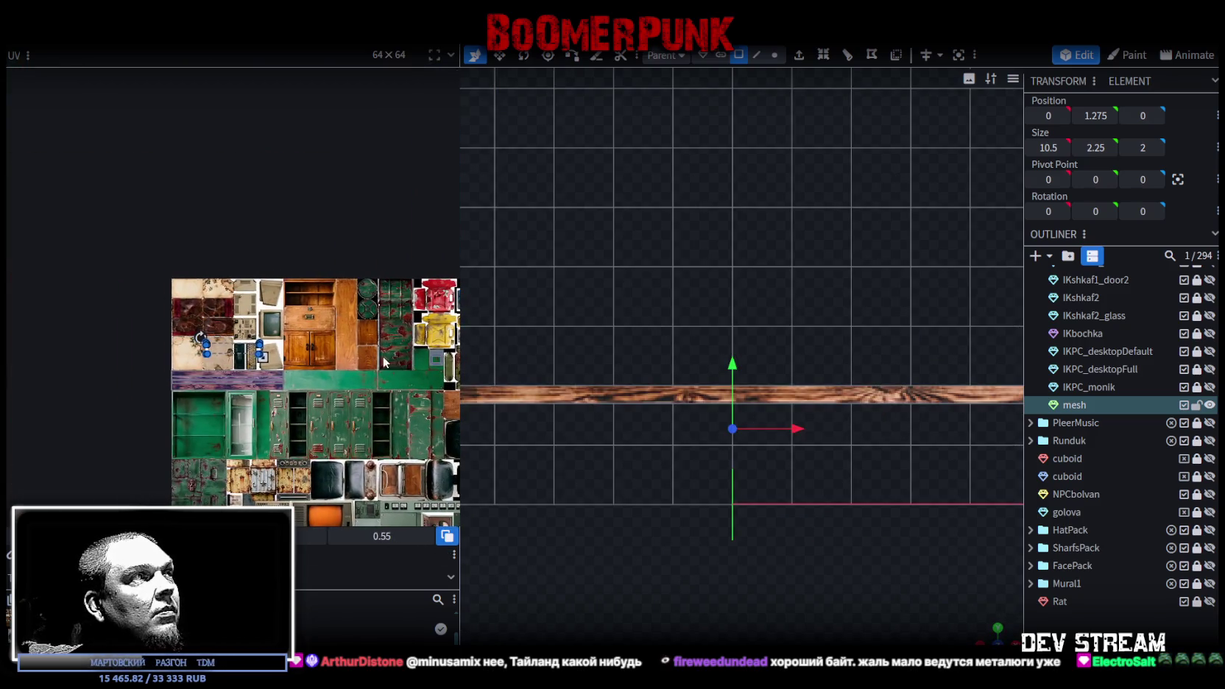
{"action": "scroll", "coordinate": [200, 264], "scroll_direction": "up", "scroll_amount": 3}
{"action": "scroll", "coordinate": [200, 264], "scroll_direction": "up", "scroll_amount": 2}
{"action": "left_click", "coordinate": [216, 295]}
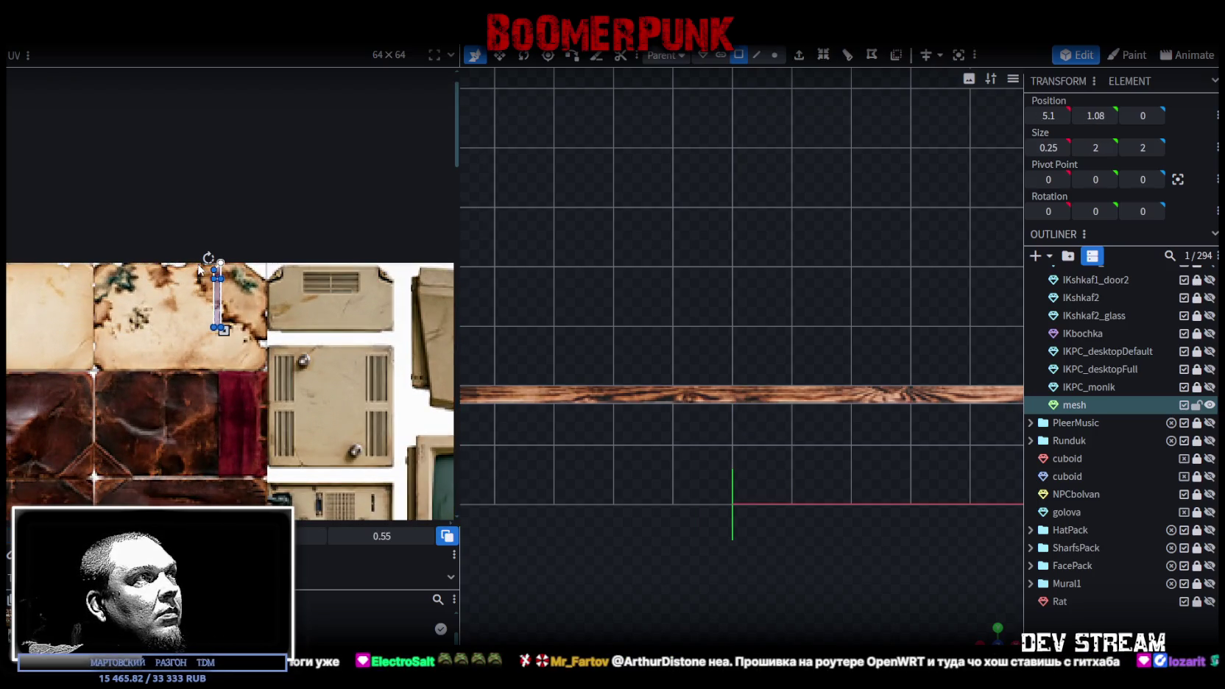
{"action": "left_click_drag", "start_coordinate": [221, 305], "coordinate": [33, 259]}
{"action": "middle_click_drag", "start_coordinate": [33, 259], "coordinate": [309, 328]}
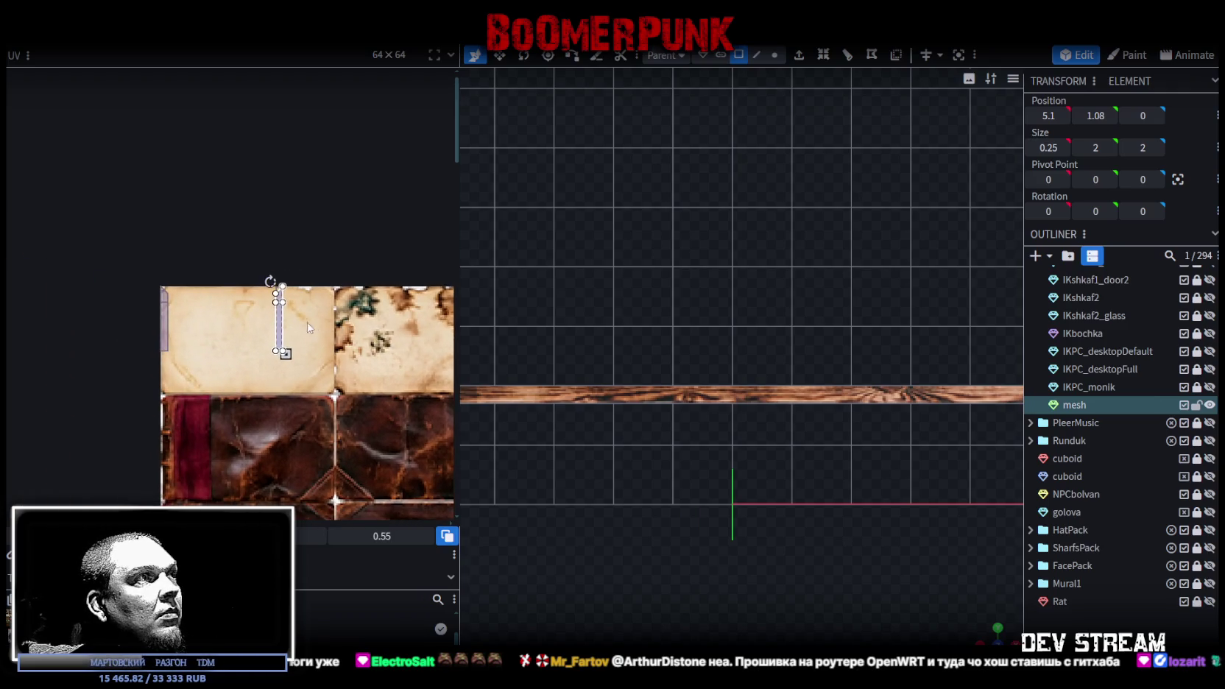
- Shift the end face UV to the atlas edge and align it
{"action": "left_click_drag", "start_coordinate": [281, 332], "coordinate": [167, 331]}
{"action": "scroll", "coordinate": [145, 300], "scroll_direction": "up", "scroll_amount": 2}
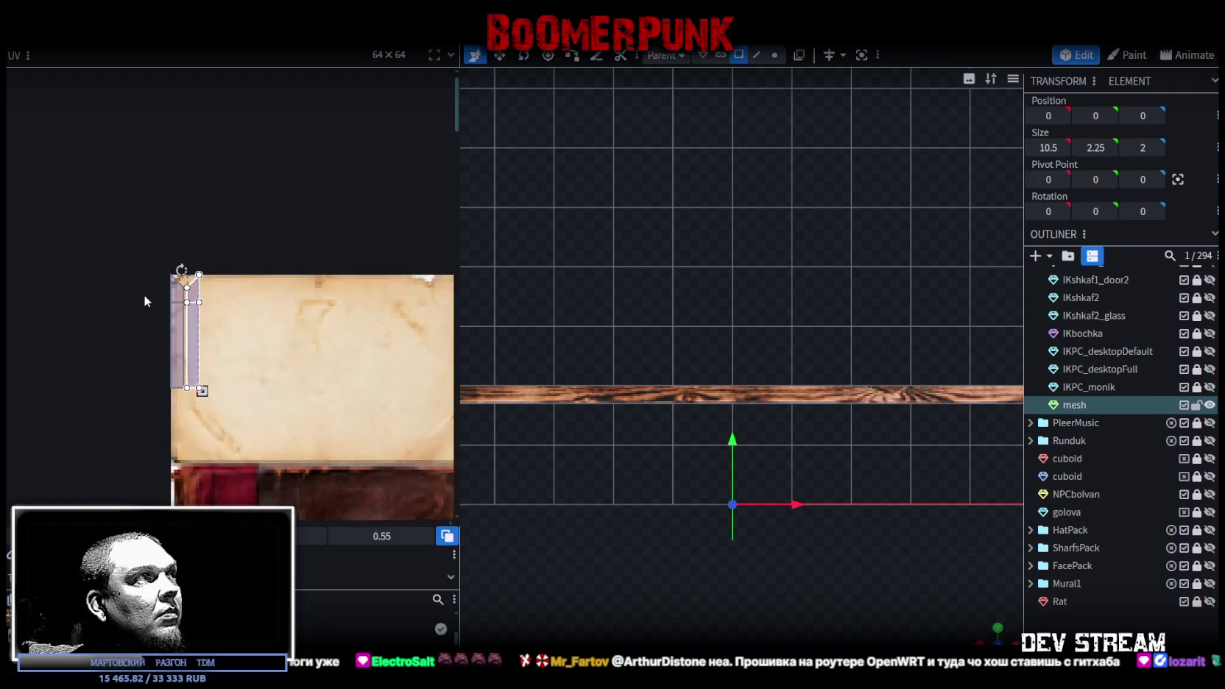
{"action": "scroll", "coordinate": [221, 309], "scroll_direction": "up", "scroll_amount": 2}
{"action": "mouse_move", "coordinate": [238, 331]}
{"action": "left_mouse_down"}
{"action": "mouse_move", "coordinate": [262, 330]}
{"action": "mouse_move", "coordinate": [229, 331]}
{"action": "left_mouse_up"}
{"action": "scroll", "coordinate": [929, 563], "scroll_direction": "down", "scroll_amount": 2}
{"action": "scroll", "coordinate": [957, 570], "scroll_direction": "down", "scroll_amount": 2}
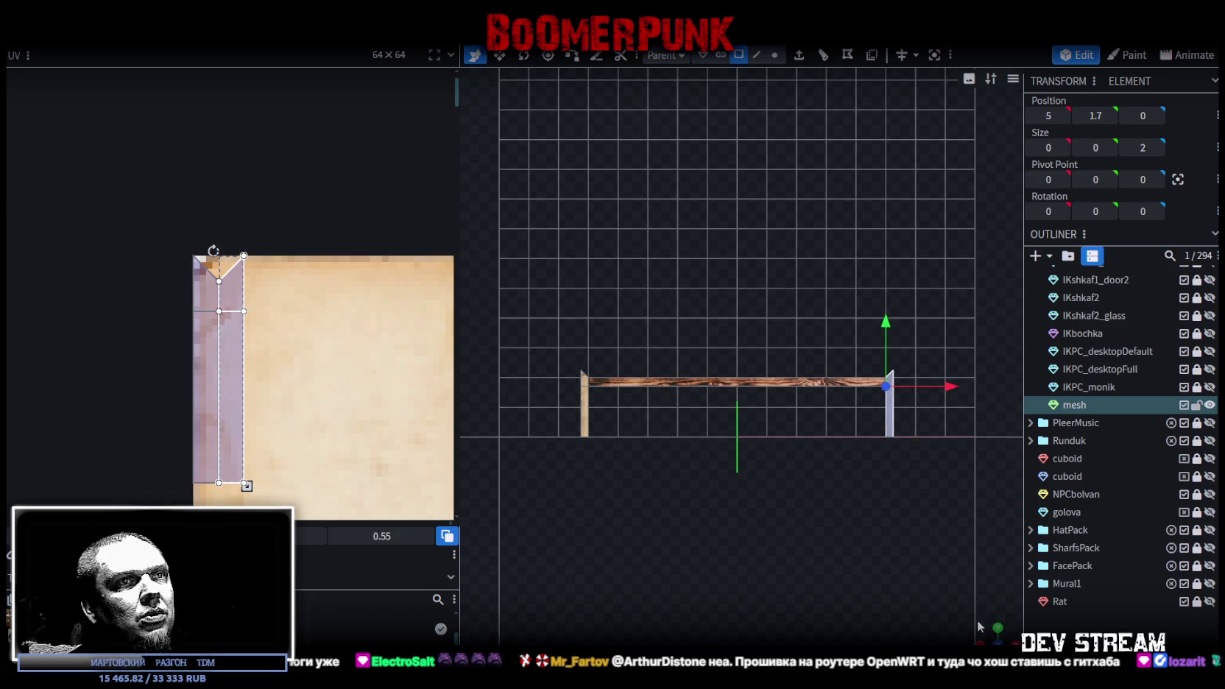
- Move the UV strips of the leg and end faces to the right in the UV editor
{"action": "left_click_drag", "start_coordinate": [989, 637], "coordinate": [964, 633]}
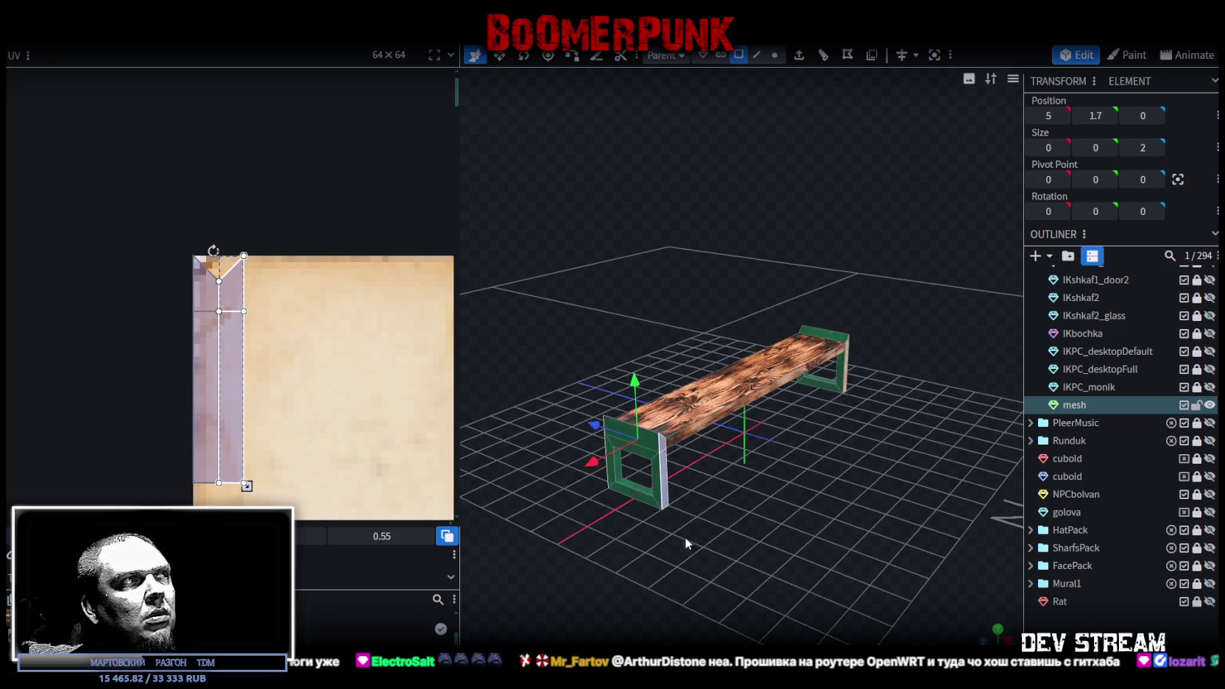
{"action": "left_click", "coordinate": [661, 447]}
{"action": "left_click", "coordinate": [666, 468]}
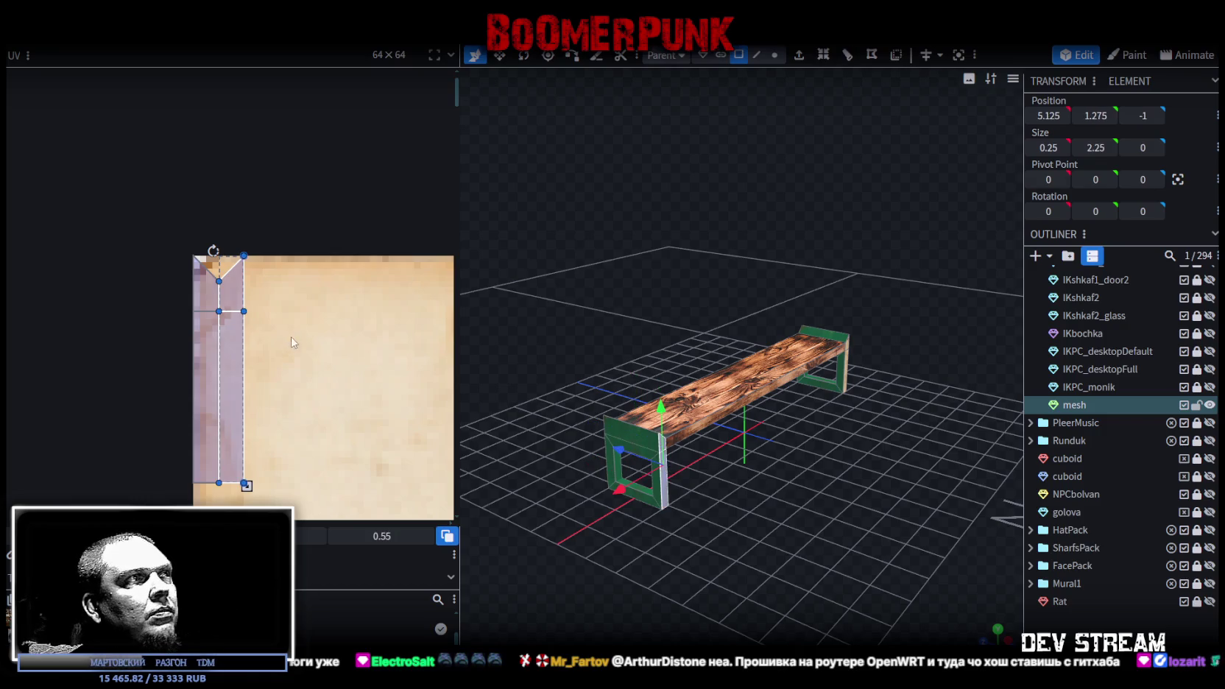
{"action": "left_click_drag", "start_coordinate": [237, 354], "coordinate": [264, 352]}
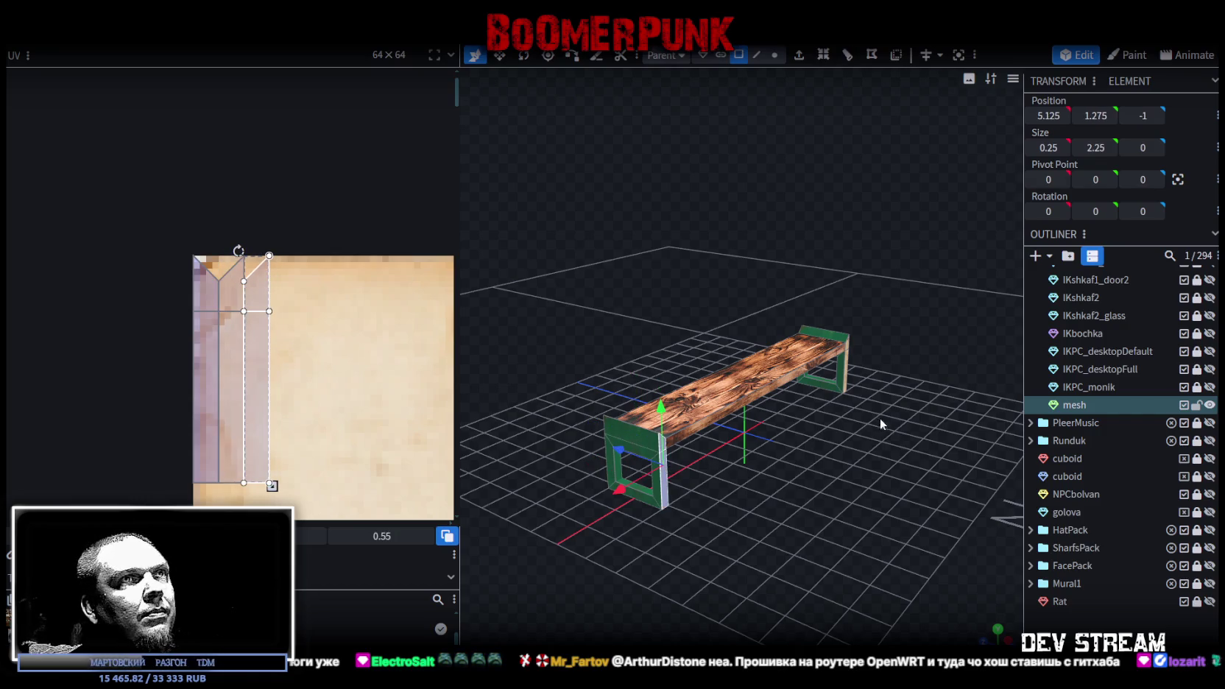
{"action": "left_click", "coordinate": [850, 347]}
{"action": "left_click", "coordinate": [846, 368]}
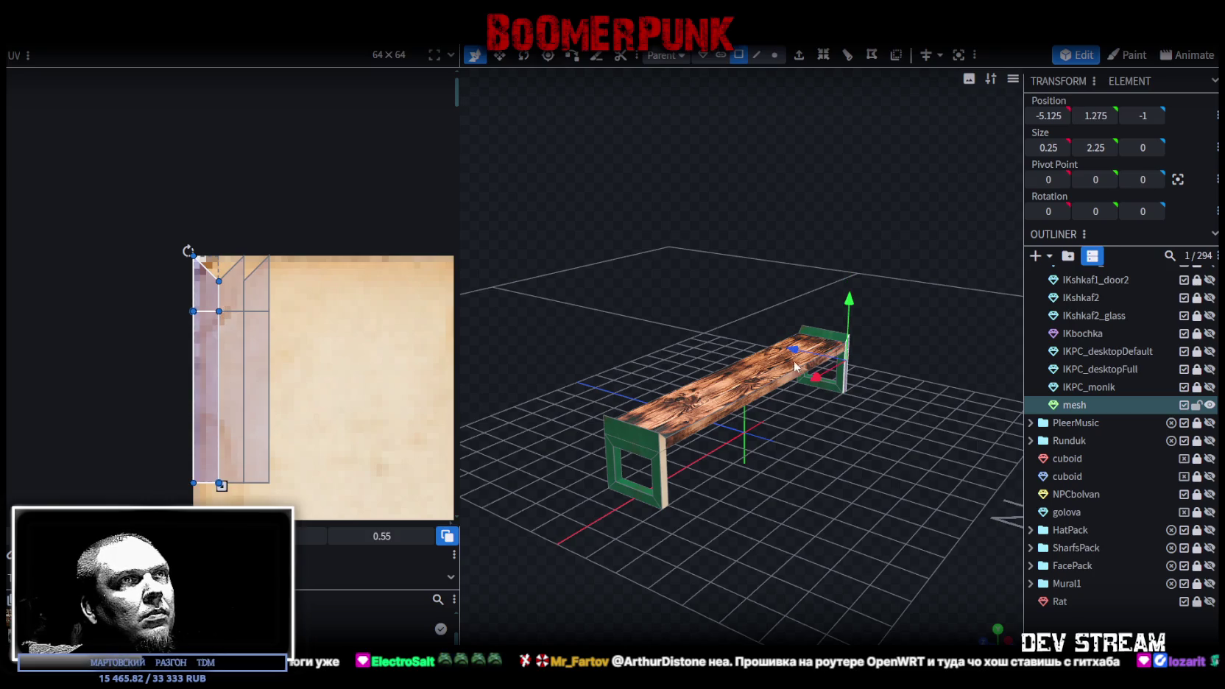
{"action": "left_click_drag", "start_coordinate": [202, 371], "coordinate": [279, 376]}
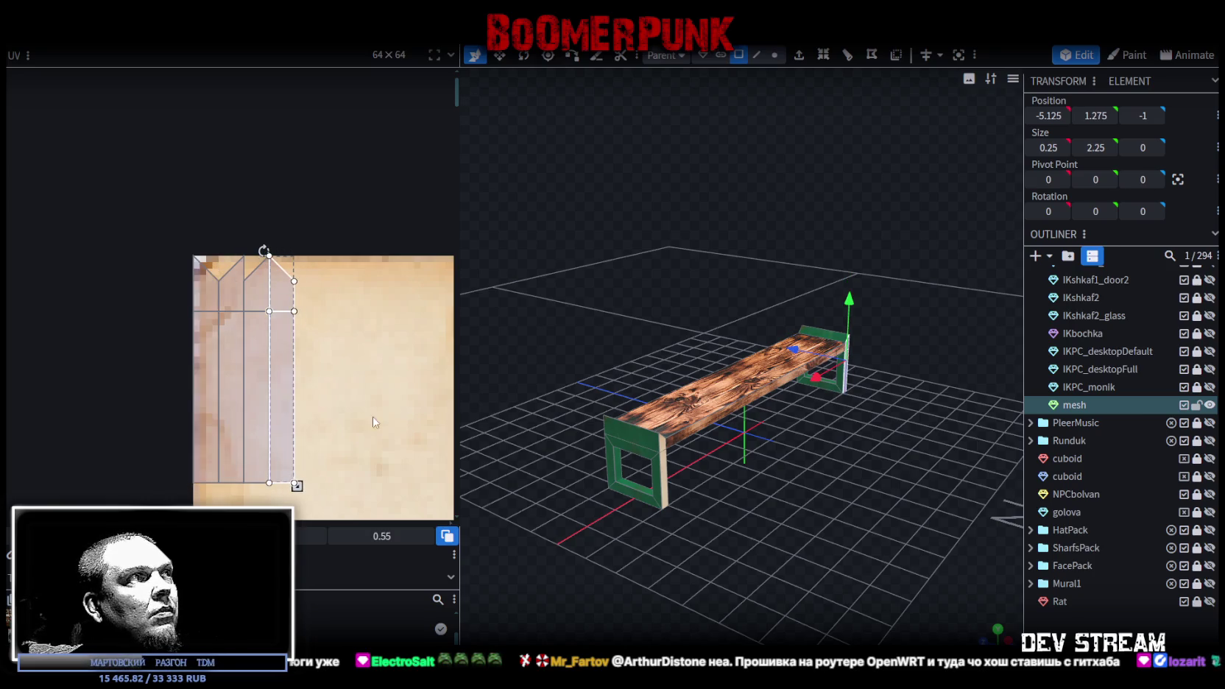
- Place the combined UV island over the green metal area and enlarge it
{"action": "left_click", "coordinate": [736, 383]}
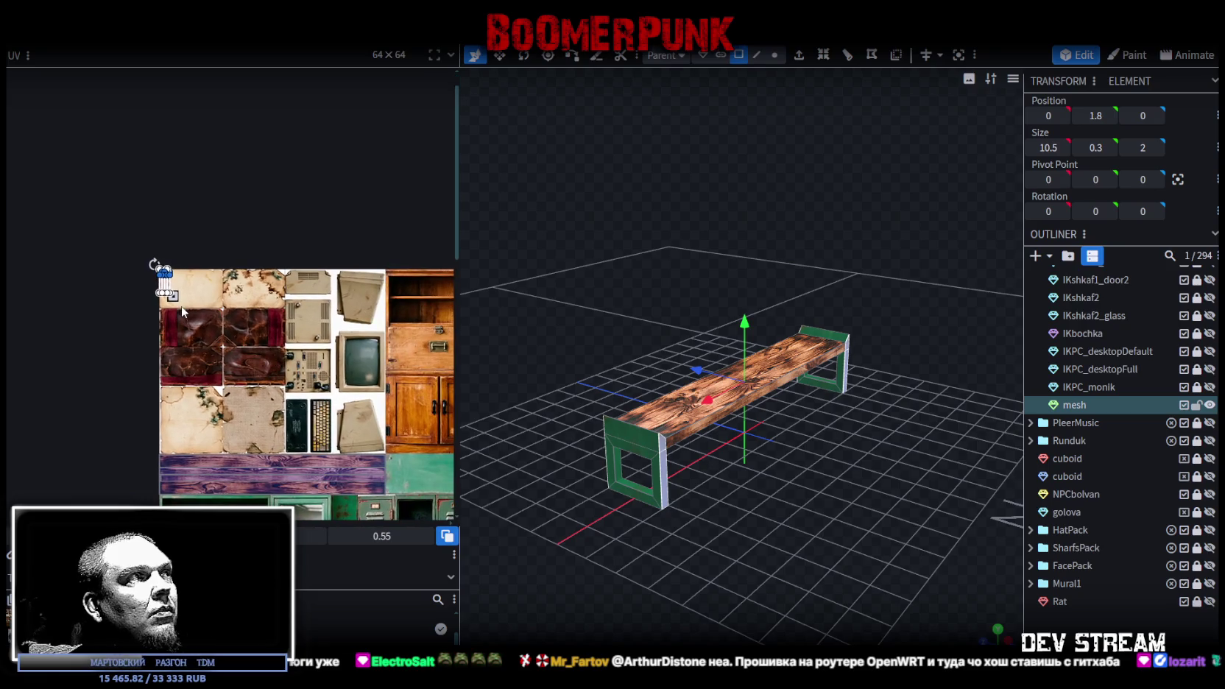
{"action": "left_click_drag", "start_coordinate": [170, 292], "coordinate": [442, 475]}
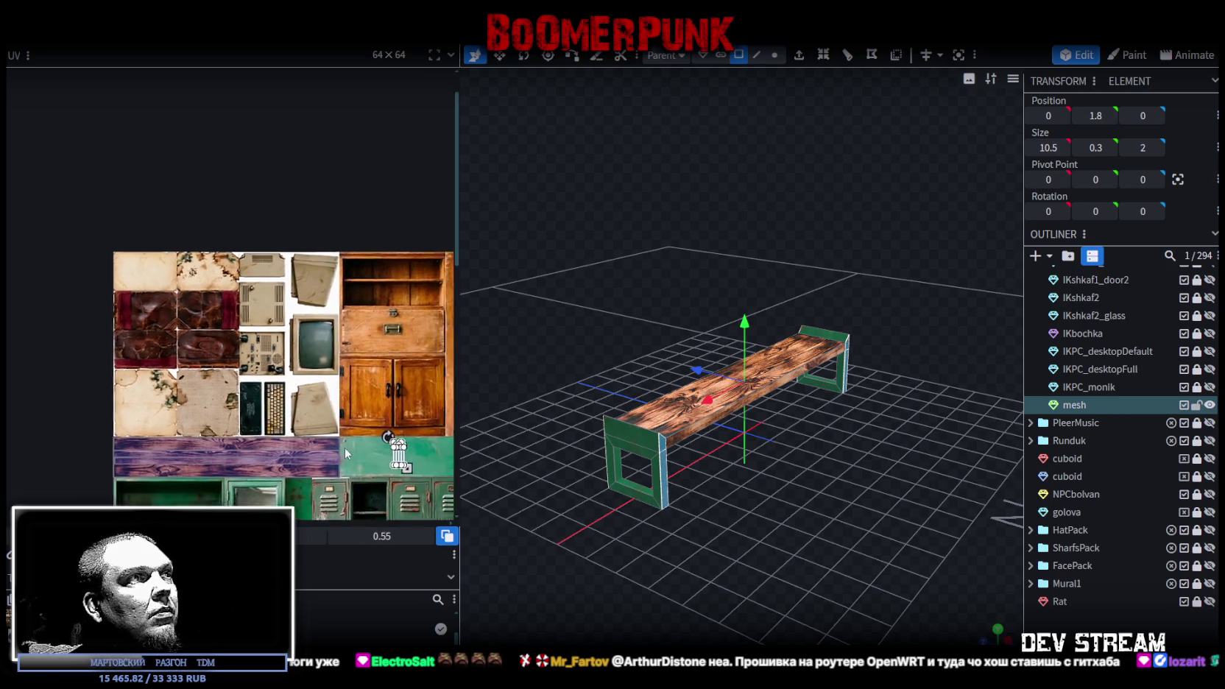
{"action": "left_click", "coordinate": [315, 387]}
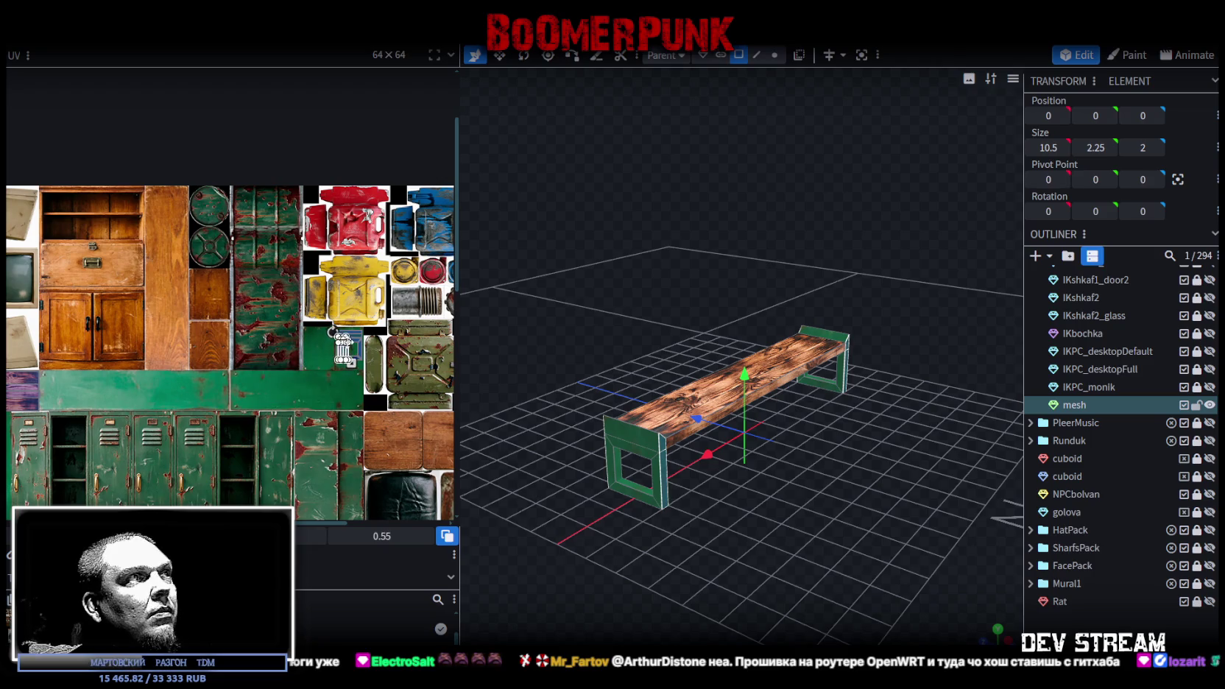
{"action": "scroll", "coordinate": [280, 368], "scroll_direction": "up", "scroll_amount": 2}
{"action": "scroll", "coordinate": [280, 364], "scroll_direction": "up", "scroll_amount": 2}
{"action": "scroll", "coordinate": [280, 359], "scroll_direction": "up", "scroll_amount": 2}
{"action": "left_click_drag", "start_coordinate": [280, 359], "coordinate": [269, 304]}
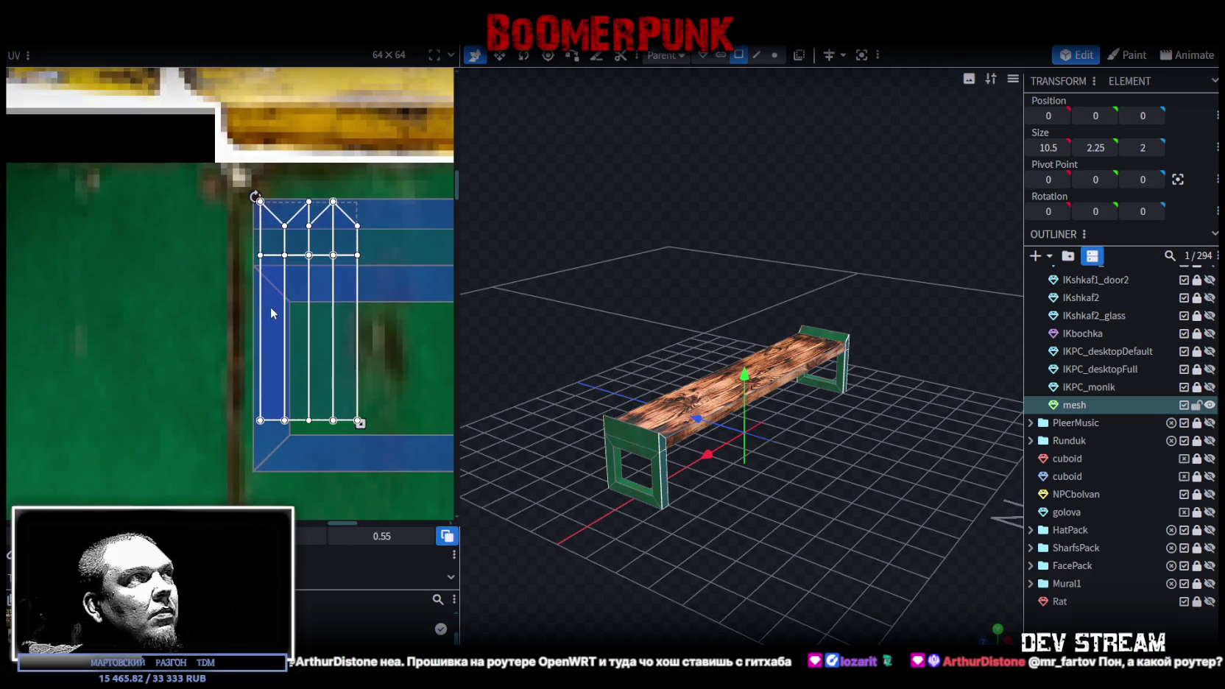
{"action": "left_click_drag", "start_coordinate": [335, 352], "coordinate": [333, 358]}
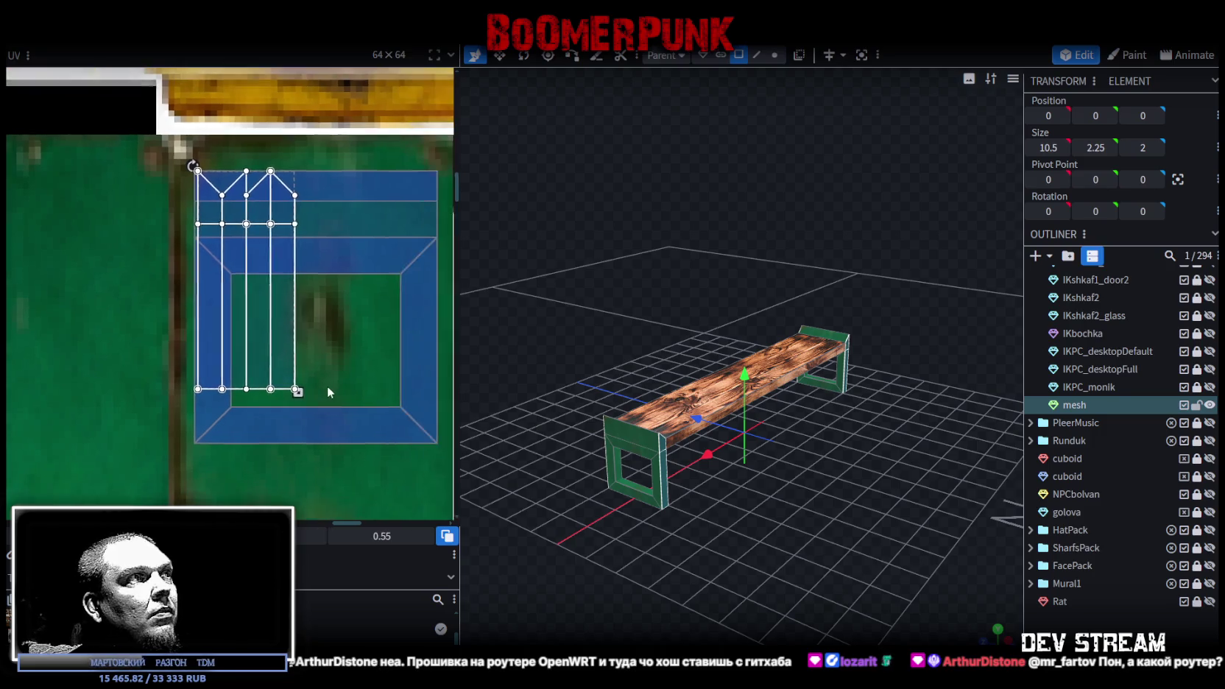
{"action": "left_click_drag", "start_coordinate": [295, 391], "coordinate": [316, 414]}
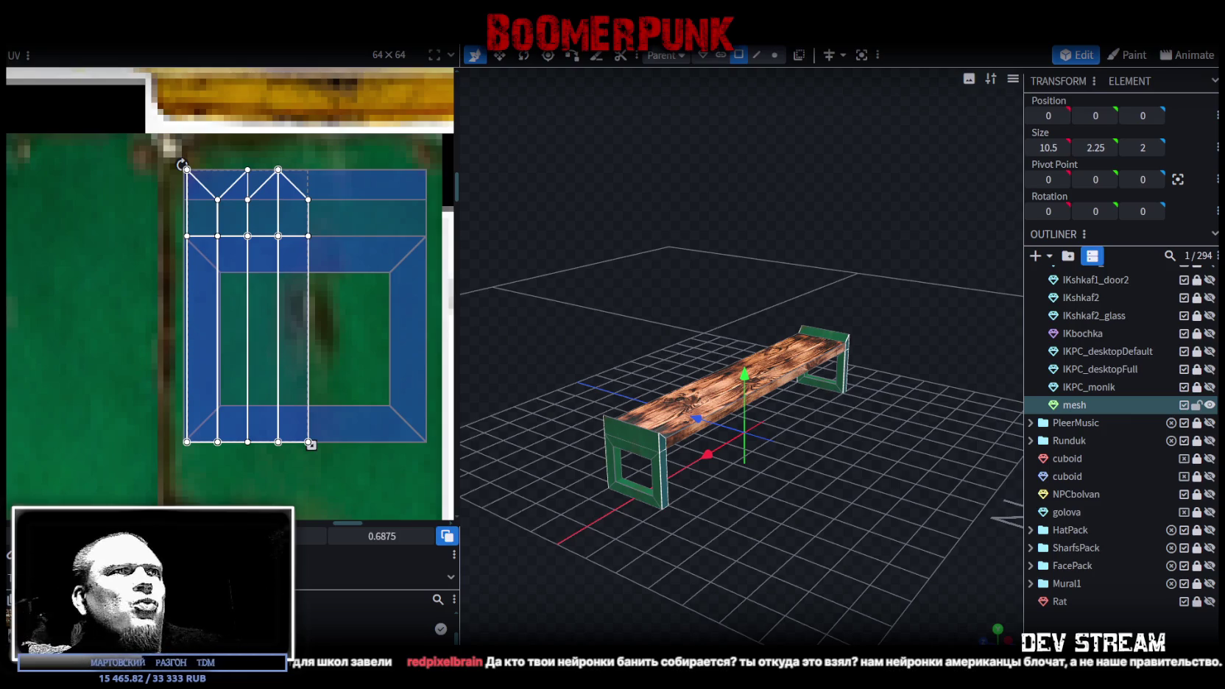
- Raise the plank's top edges at both bench ends to height 2.1
{"action": "mouse_move", "coordinate": [932, 474]}
{"action": "left_mouse_down"}
{"action": "mouse_move", "coordinate": [842, 416]}
{"action": "mouse_move", "coordinate": [775, 436]}
{"action": "left_mouse_up"}
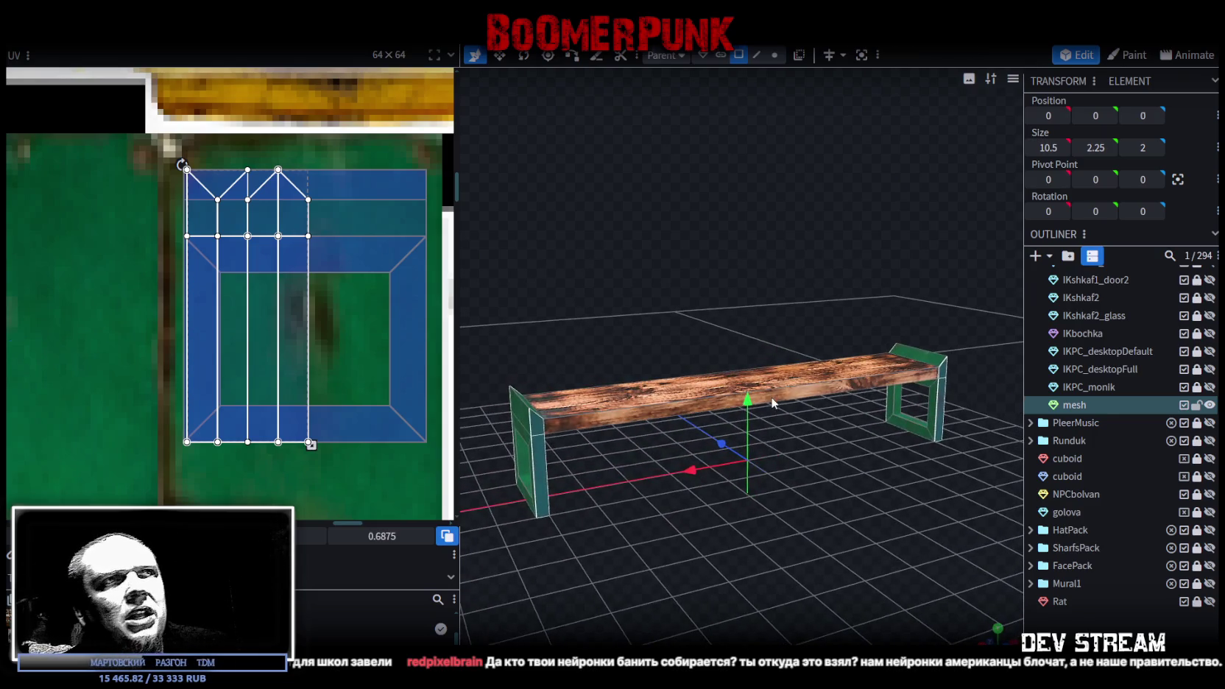
{"action": "left_click", "coordinate": [665, 401]}
{"action": "mouse_move", "coordinate": [781, 521]}
{"action": "left_mouse_down"}
{"action": "mouse_move", "coordinate": [814, 455]}
{"action": "mouse_move", "coordinate": [1009, 493]}
{"action": "mouse_move", "coordinate": [777, 567]}
{"action": "mouse_move", "coordinate": [814, 538]}
{"action": "mouse_move", "coordinate": [780, 586]}
{"action": "mouse_move", "coordinate": [770, 578]}
{"action": "mouse_move", "coordinate": [846, 570]}
{"action": "mouse_move", "coordinate": [854, 553]}
{"action": "mouse_move", "coordinate": [924, 558]}
{"action": "mouse_move", "coordinate": [789, 545]}
{"action": "mouse_move", "coordinate": [804, 607]}
{"action": "left_mouse_up"}
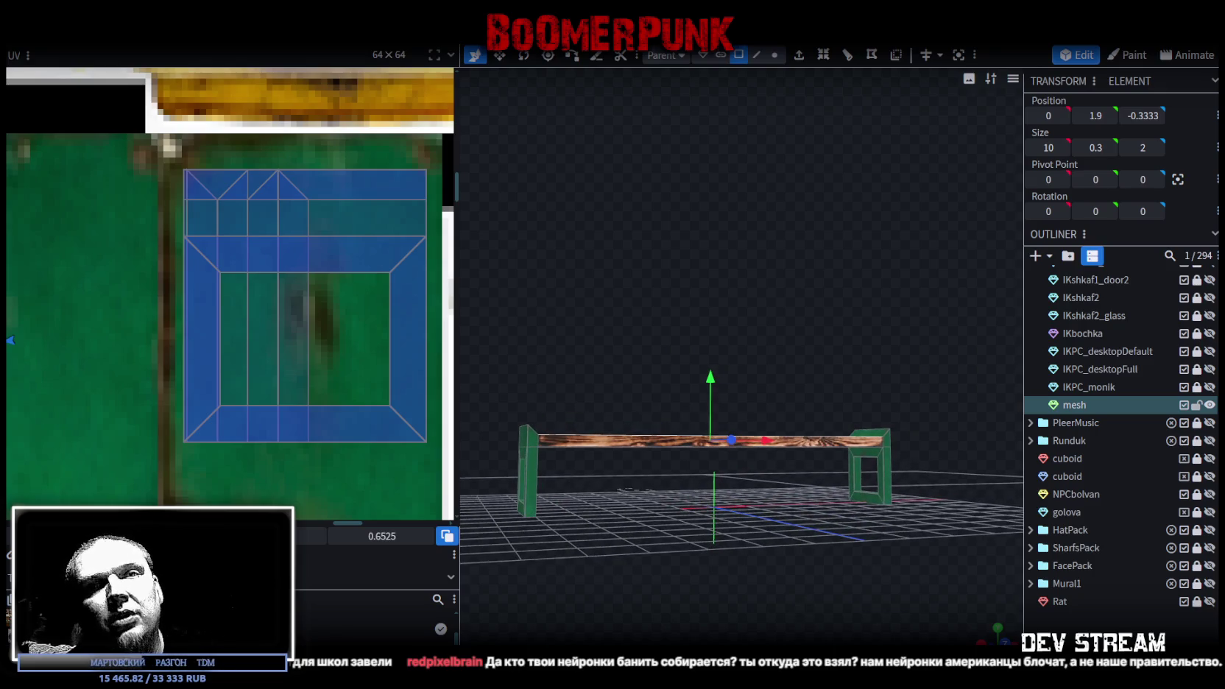
{"action": "mouse_move", "coordinate": [732, 617]}
{"action": "left_mouse_down"}
{"action": "mouse_move", "coordinate": [759, 587]}
{"action": "mouse_move", "coordinate": [759, 605]}
{"action": "mouse_move", "coordinate": [742, 577]}
{"action": "mouse_move", "coordinate": [718, 585]}
{"action": "mouse_move", "coordinate": [708, 608]}
{"action": "left_mouse_up"}
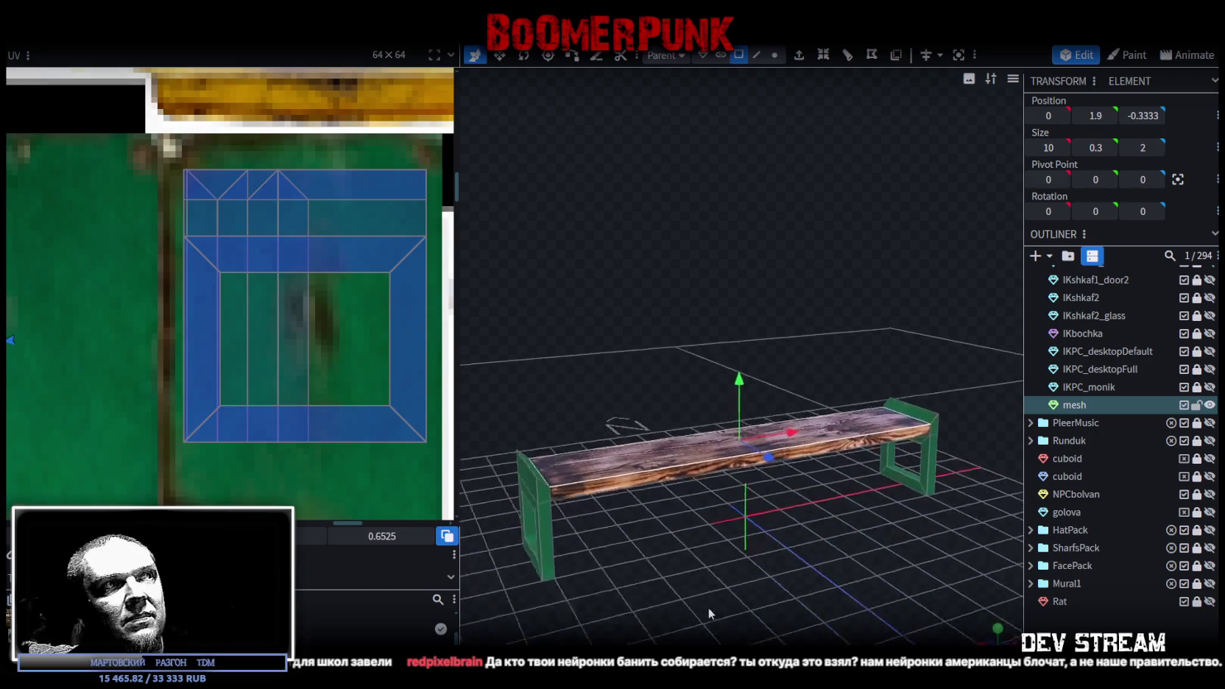
{"action": "left_click", "coordinate": [756, 54]}
{"action": "left_click", "coordinate": [900, 399]}
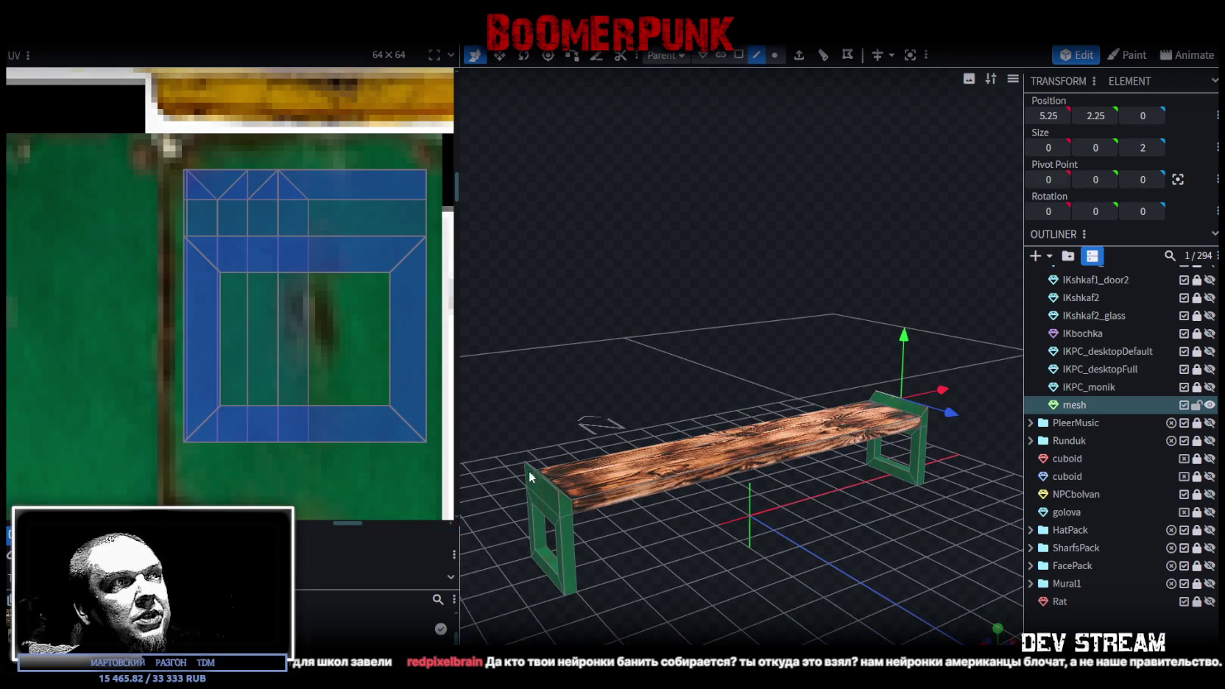
{"action": "left_click", "coordinate": [535, 483], "text": "shift"}
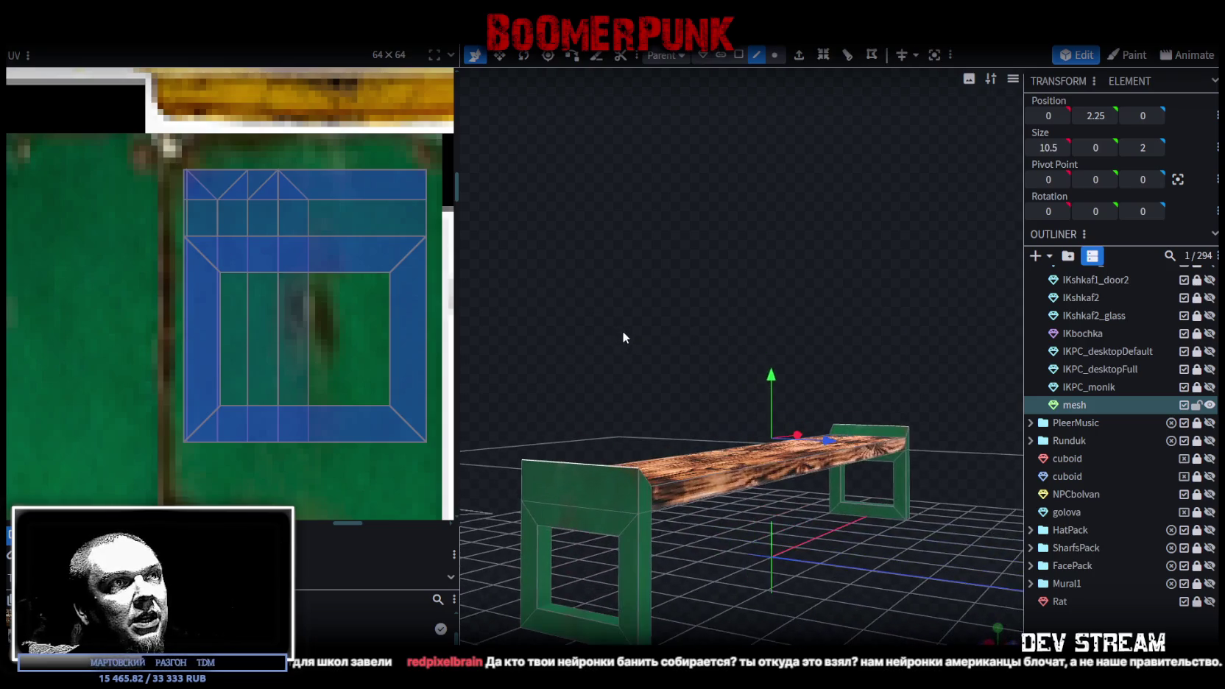
{"action": "mouse_move", "coordinate": [778, 378]}
{"action": "left_mouse_down"}
{"action": "mouse_move", "coordinate": [725, 375]}
{"action": "mouse_move", "coordinate": [768, 381]}
{"action": "left_mouse_up"}
{"action": "mouse_move", "coordinate": [841, 532]}
{"action": "left_mouse_down"}
{"action": "mouse_move", "coordinate": [822, 546]}
{"action": "mouse_move", "coordinate": [685, 417]}
{"action": "left_mouse_up"}
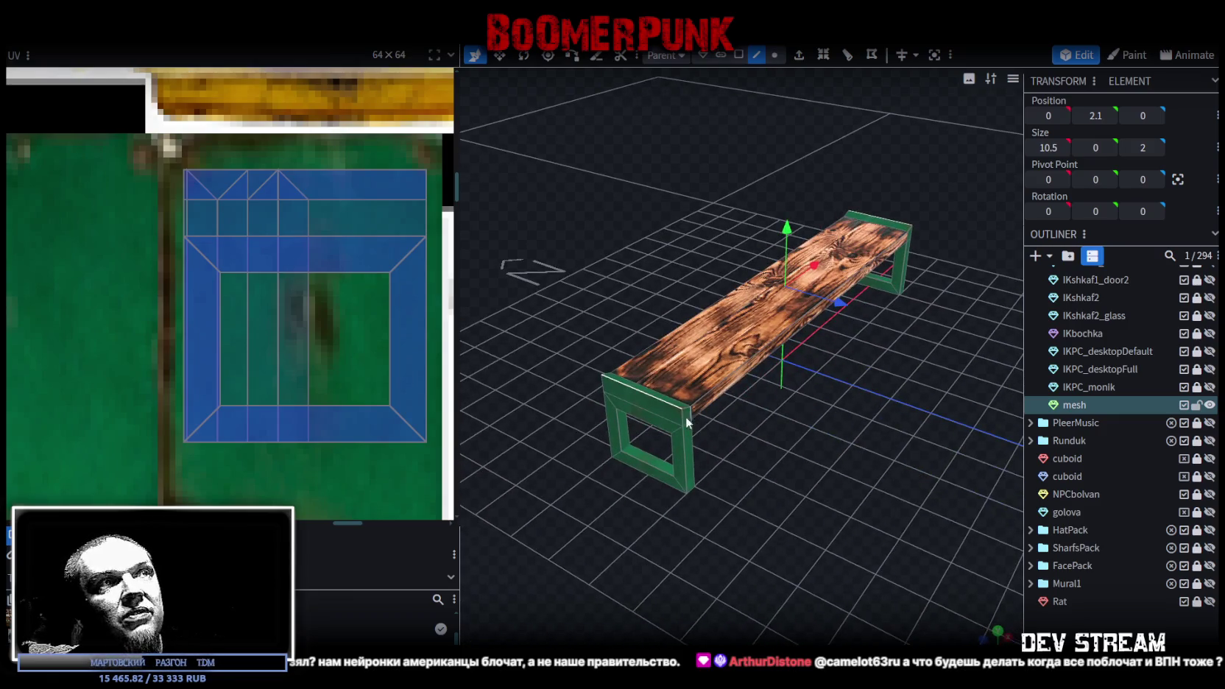
- Widen the plank top to 2.2 deep so it overhangs the green legs
{"action": "left_click", "coordinate": [682, 415]}
{"action": "mouse_move", "coordinate": [687, 463]}
{"action": "left_mouse_down"}
{"action": "mouse_move", "coordinate": [636, 511]}
{"action": "mouse_move", "coordinate": [717, 519]}
{"action": "left_mouse_up"}
{"action": "left_click", "coordinate": [760, 458]}
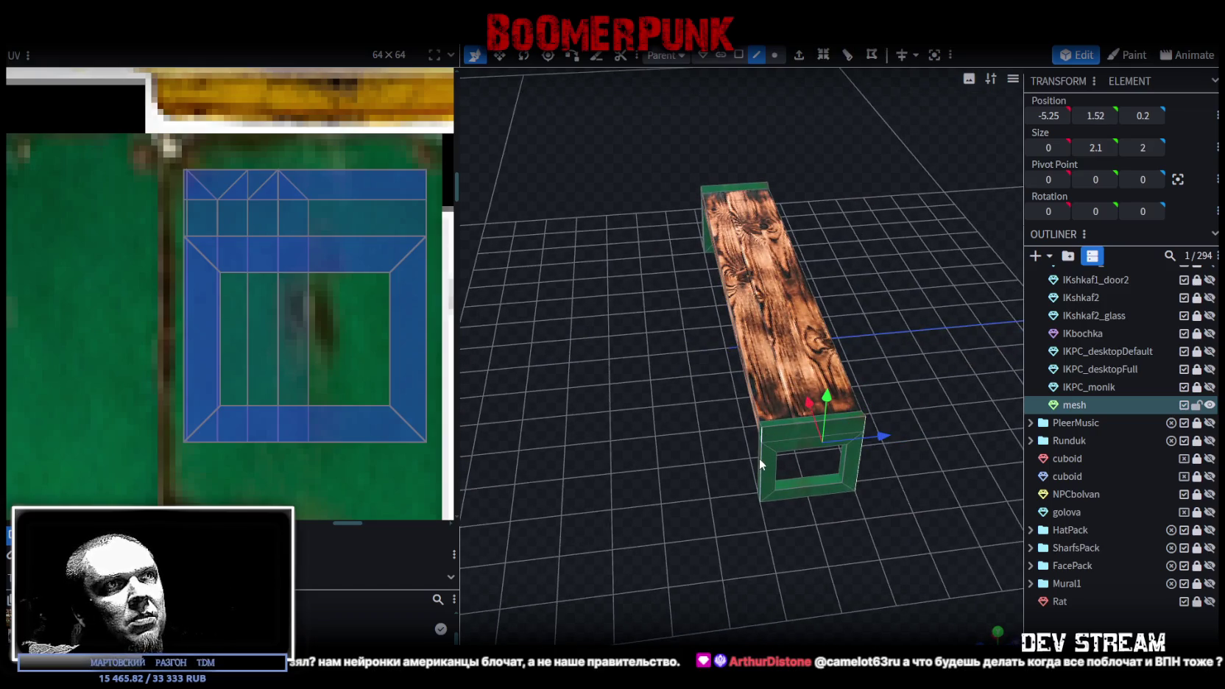
{"action": "left_click", "coordinate": [760, 459]}
{"action": "mouse_move", "coordinate": [587, 481]}
{"action": "left_mouse_down"}
{"action": "mouse_move", "coordinate": [763, 490]}
{"action": "mouse_move", "coordinate": [819, 449]}
{"action": "mouse_move", "coordinate": [748, 418]}
{"action": "left_mouse_up"}
{"action": "left_click", "coordinate": [763, 420]}
{"action": "left_click", "coordinate": [667, 428]}
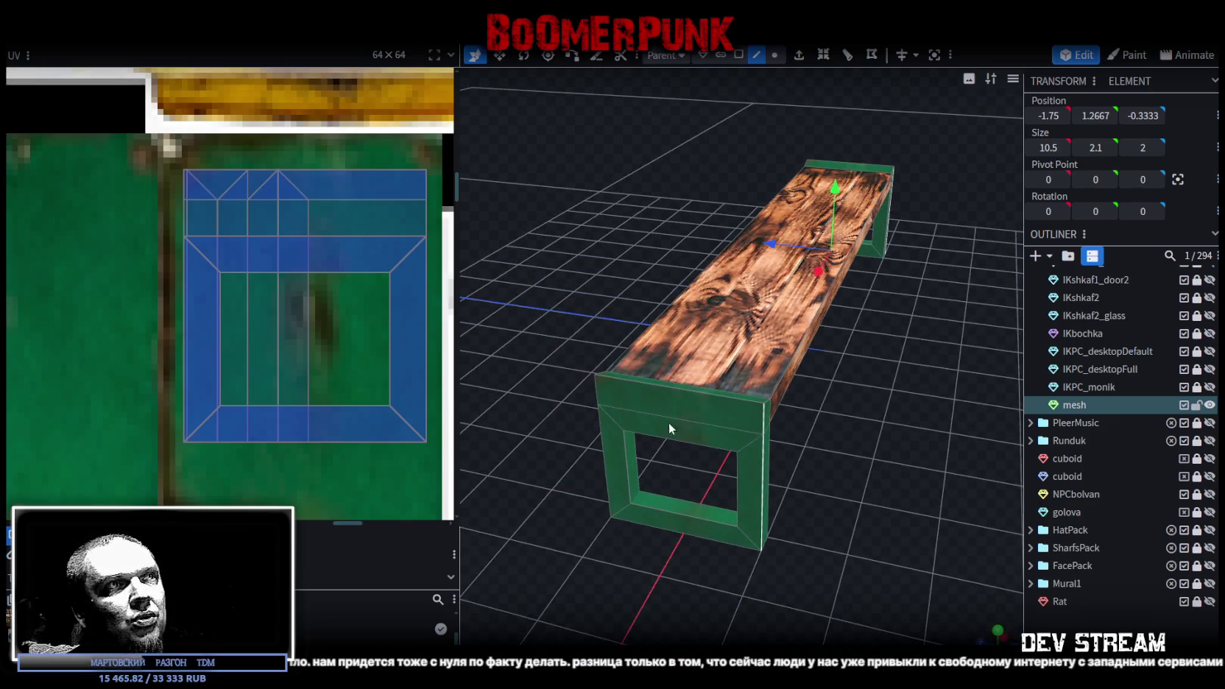
{"action": "left_click", "coordinate": [594, 392]}
{"action": "mouse_move", "coordinate": [594, 392]}
{"action": "left_mouse_down"}
{"action": "mouse_move", "coordinate": [572, 387]}
{"action": "mouse_move", "coordinate": [578, 401]}
{"action": "left_mouse_up"}
{"action": "key", "text": "s"}
{"action": "left_click_drag", "start_coordinate": [769, 302], "coordinate": [773, 302]}
{"action": "mouse_move", "coordinate": [870, 370]}
{"action": "left_mouse_down"}
{"action": "mouse_move", "coordinate": [617, 375]}
{"action": "mouse_move", "coordinate": [673, 429]}
{"action": "mouse_move", "coordinate": [583, 408]}
{"action": "mouse_move", "coordinate": [589, 436]}
{"action": "mouse_move", "coordinate": [787, 366]}
{"action": "mouse_move", "coordinate": [688, 452]}
{"action": "mouse_move", "coordinate": [680, 440]}
{"action": "left_mouse_up"}
- Return to face mode, inspect the bench end, and clear the selection
{"action": "left_click", "coordinate": [738, 54]}
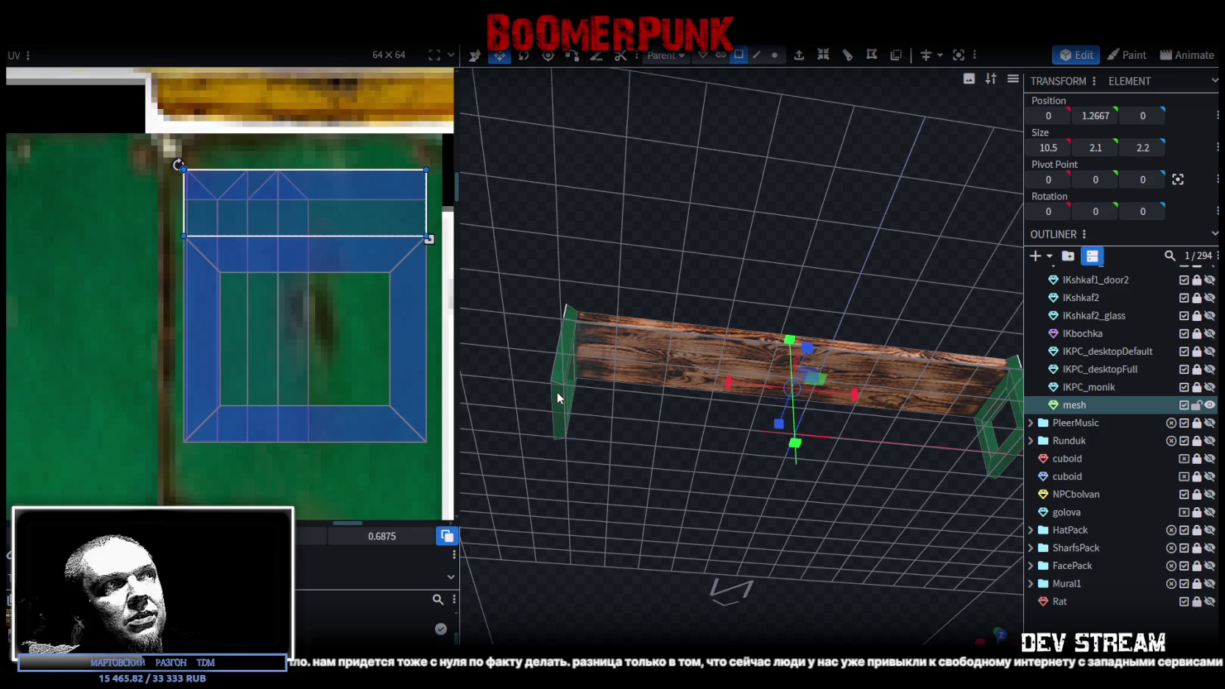
{"action": "left_click", "coordinate": [557, 397]}
{"action": "mouse_move", "coordinate": [806, 452]}
{"action": "left_mouse_down"}
{"action": "mouse_move", "coordinate": [701, 414]}
{"action": "mouse_move", "coordinate": [586, 440]}
{"action": "mouse_move", "coordinate": [720, 284]}
{"action": "mouse_move", "coordinate": [708, 334]}
{"action": "mouse_move", "coordinate": [743, 385]}
{"action": "mouse_move", "coordinate": [804, 387]}
{"action": "mouse_move", "coordinate": [843, 363]}
{"action": "left_mouse_up"}
{"action": "left_click", "coordinate": [721, 415]}
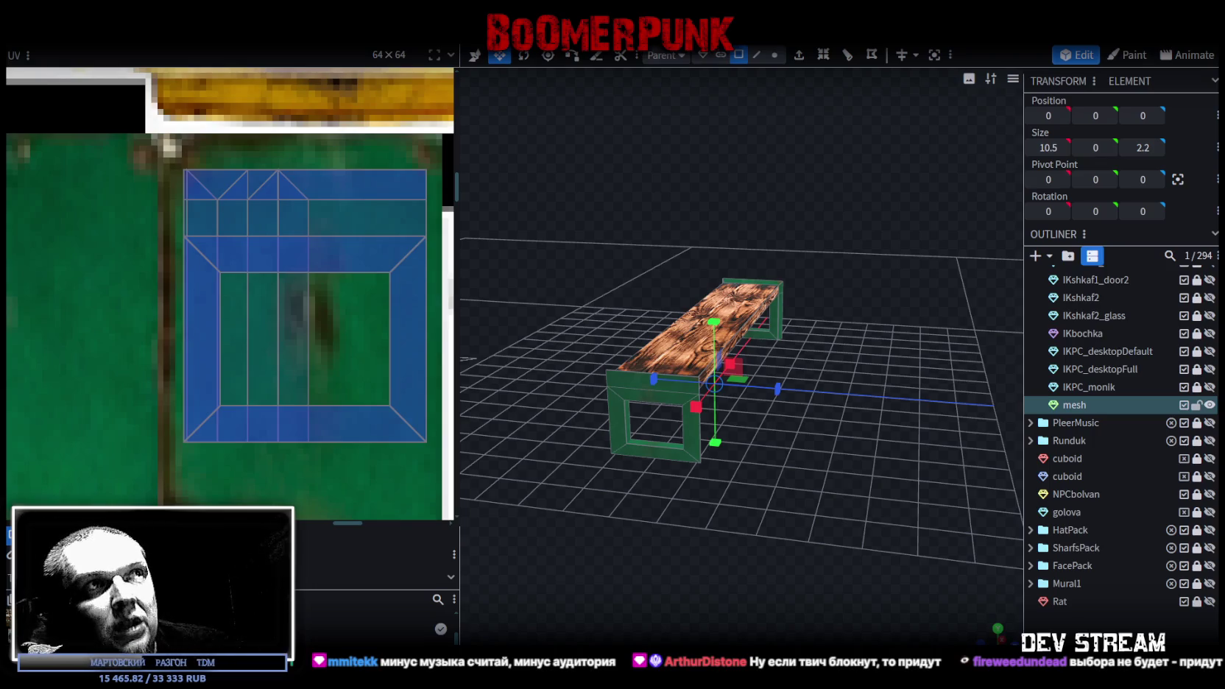
{"action": "mouse_move", "coordinate": [830, 535]}
{"action": "left_mouse_down"}
{"action": "mouse_move", "coordinate": [816, 474]}
{"action": "mouse_move", "coordinate": [533, 469]}
{"action": "mouse_move", "coordinate": [543, 550]}
{"action": "mouse_move", "coordinate": [826, 558]}
{"action": "mouse_move", "coordinate": [781, 619]}
{"action": "mouse_move", "coordinate": [803, 543]}
{"action": "mouse_move", "coordinate": [683, 275]}
{"action": "left_mouse_up"}
{"action": "left_click", "coordinate": [685, 213]}
{"action": "mouse_move", "coordinate": [716, 354]}
{"action": "left_mouse_down"}
{"action": "mouse_move", "coordinate": [880, 371]}
{"action": "mouse_move", "coordinate": [531, 351]}
{"action": "mouse_move", "coordinate": [562, 340]}
{"action": "left_mouse_up"}
{"action": "scroll", "coordinate": [564, 347], "scroll_direction": "up", "scroll_amount": 3}
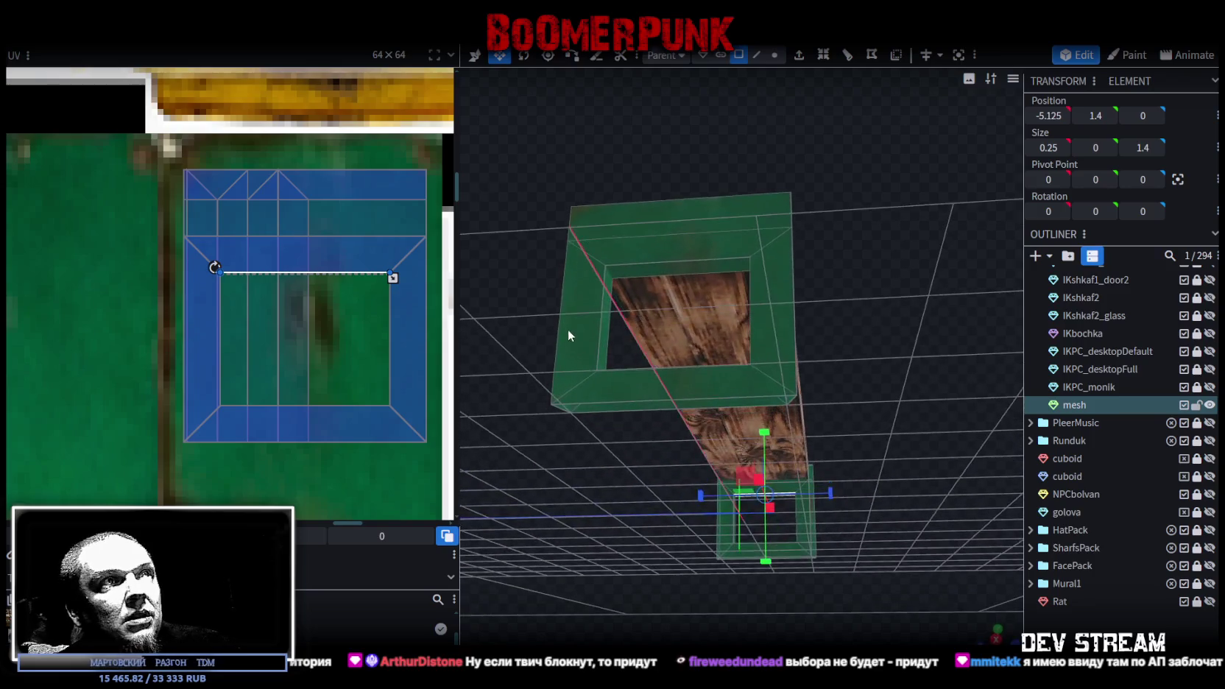
{"action": "left_click", "coordinate": [698, 264]}
{"action": "left_click", "coordinate": [692, 263]}
{"action": "mouse_move", "coordinate": [691, 265]}
{"action": "left_mouse_down"}
{"action": "mouse_move", "coordinate": [916, 304]}
{"action": "mouse_move", "coordinate": [738, 352]}
{"action": "left_mouse_up"}
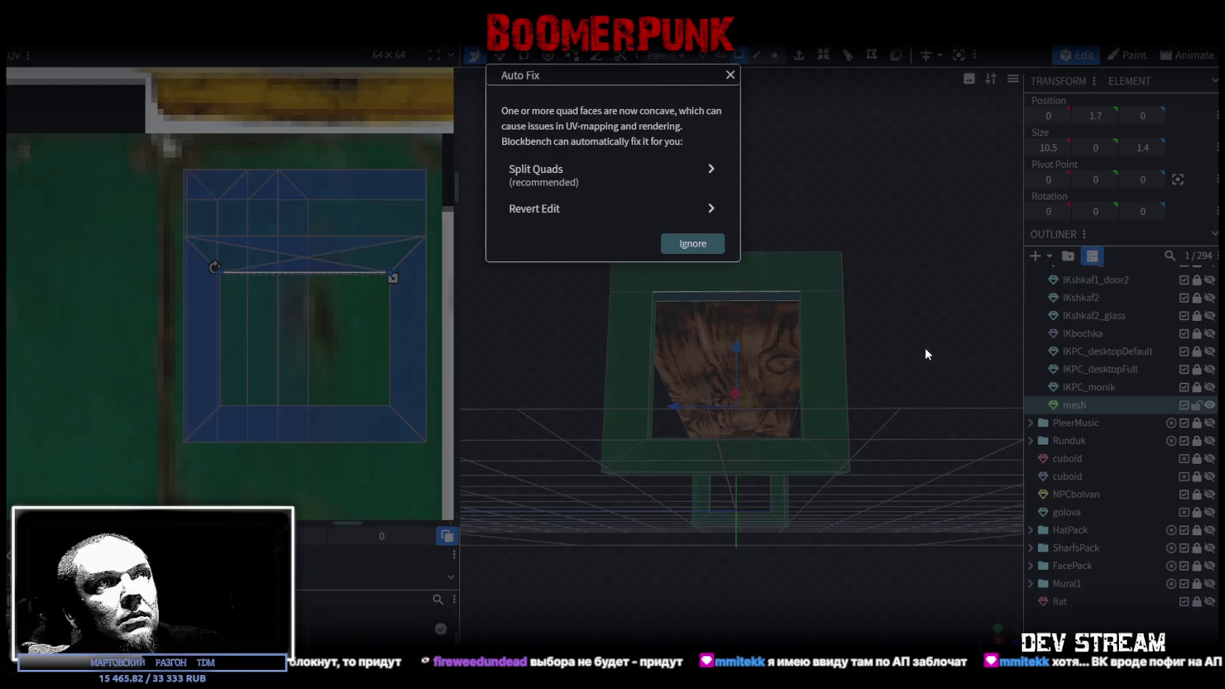
{"action": "left_click", "coordinate": [915, 347]}
{"action": "mouse_move", "coordinate": [906, 346]}
{"action": "left_mouse_down"}
{"action": "mouse_move", "coordinate": [907, 364]}
{"action": "mouse_move", "coordinate": [750, 332]}
{"action": "mouse_move", "coordinate": [735, 363]}
{"action": "left_mouse_up"}
{"action": "key", "text": "2"}
{"action": "key", "text": "1"}
{"action": "key", "text": "2"}
{"action": "left_click", "coordinate": [780, 380]}
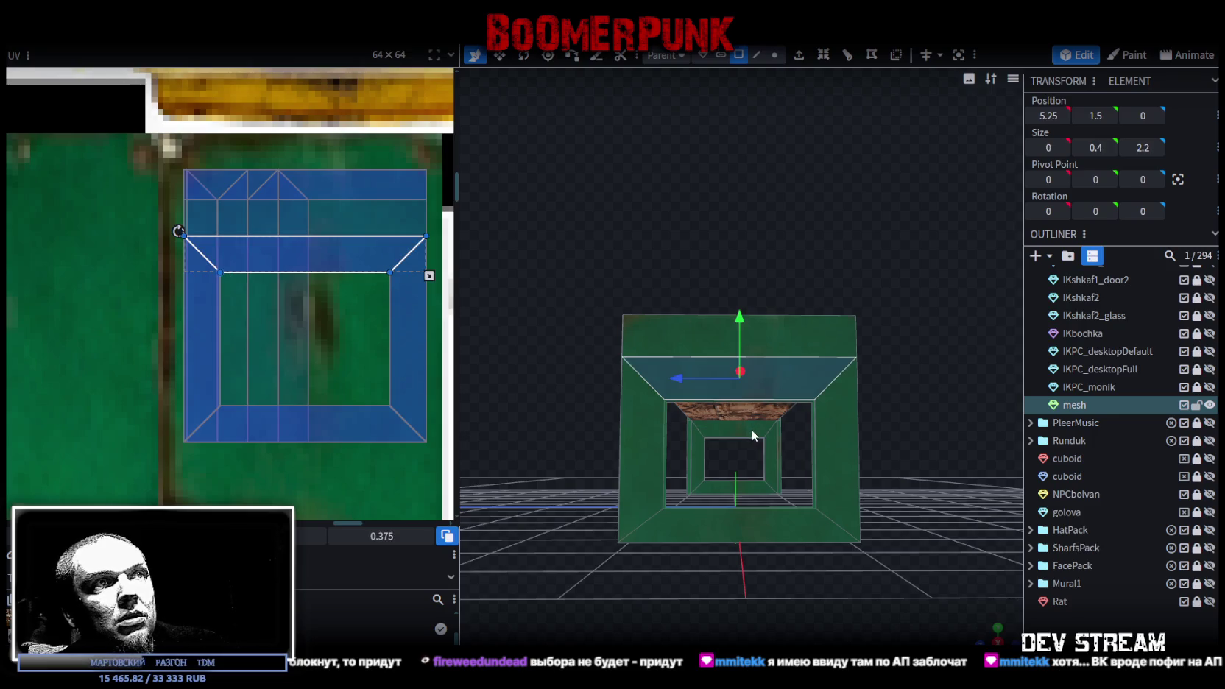
{"action": "left_click_drag", "start_coordinate": [780, 381], "coordinate": [745, 355]}
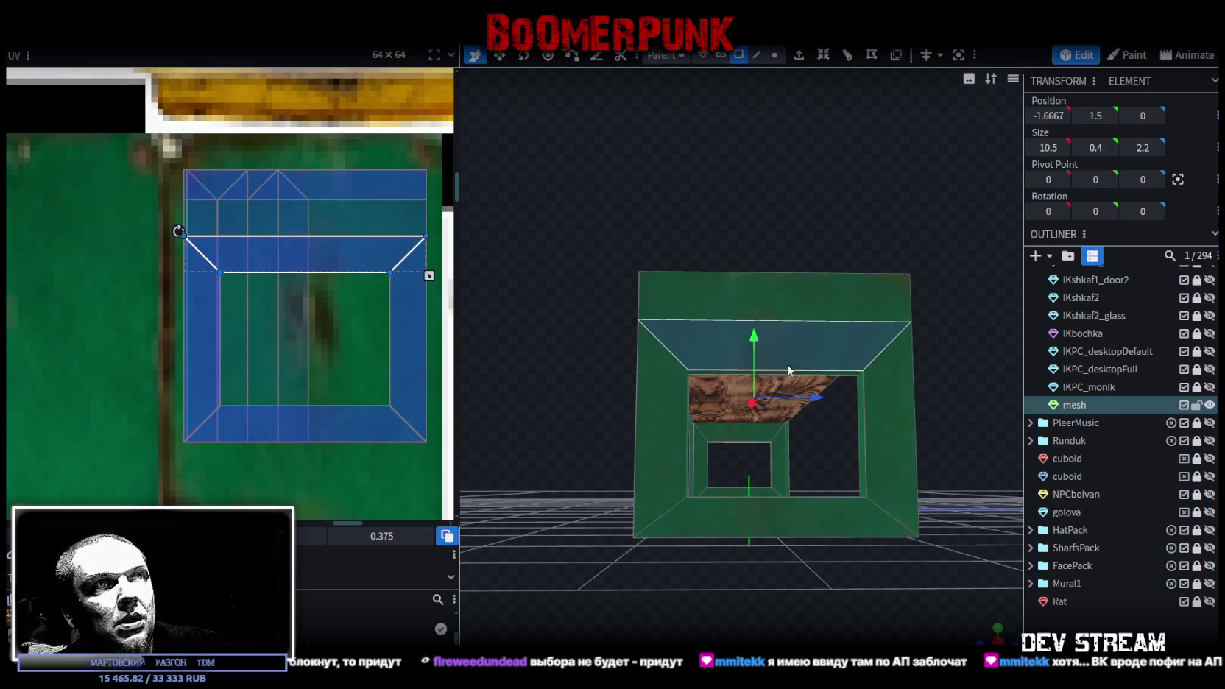
{"action": "left_click", "coordinate": [729, 436]}
{"action": "left_click", "coordinate": [962, 424]}
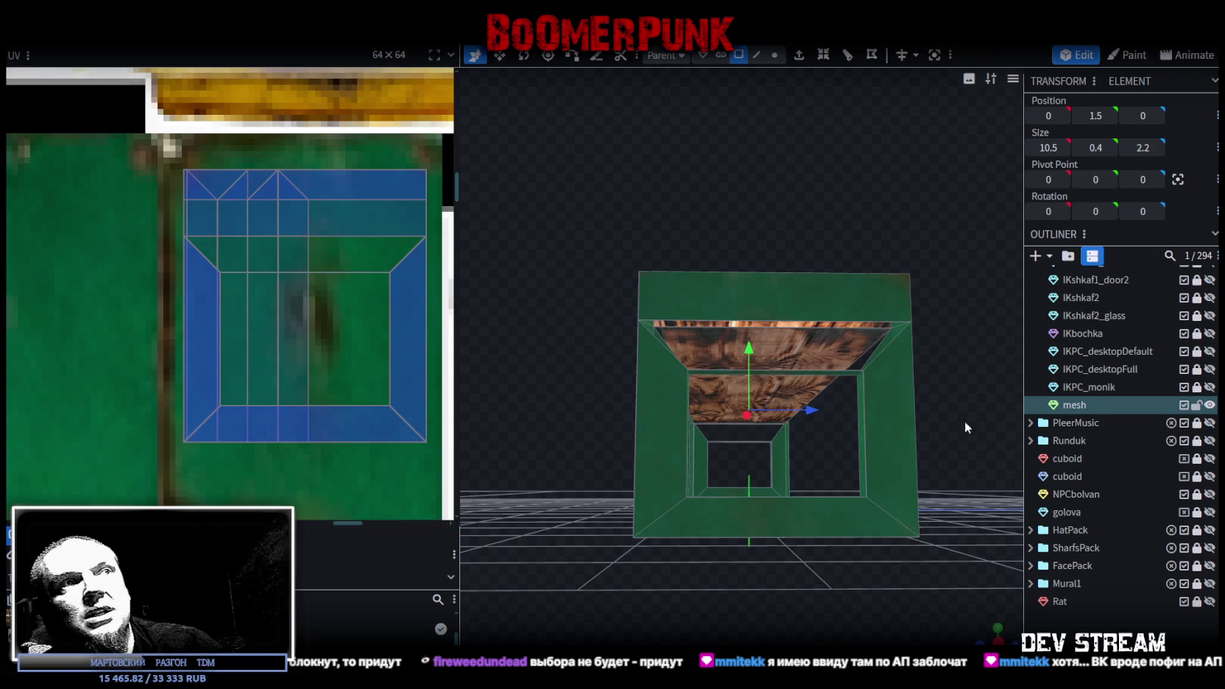
{"action": "left_click_drag", "start_coordinate": [962, 424], "coordinate": [941, 321]}
{"action": "left_click", "coordinate": [733, 240]}
{"action": "left_click_drag", "start_coordinate": [521, 455], "coordinate": [731, 565]}
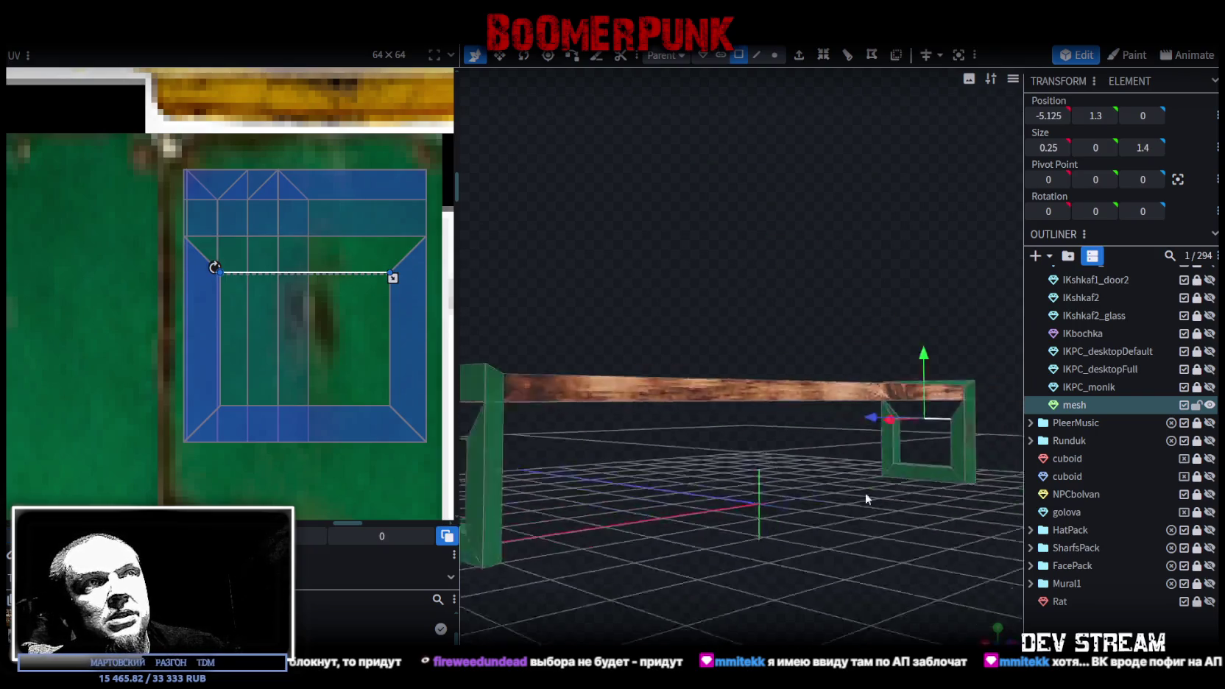
{"action": "left_click", "coordinate": [814, 318]}
{"action": "mouse_move", "coordinate": [813, 323]}
{"action": "left_mouse_down"}
{"action": "mouse_move", "coordinate": [706, 432]}
{"action": "mouse_move", "coordinate": [713, 410]}
{"action": "left_mouse_up"}
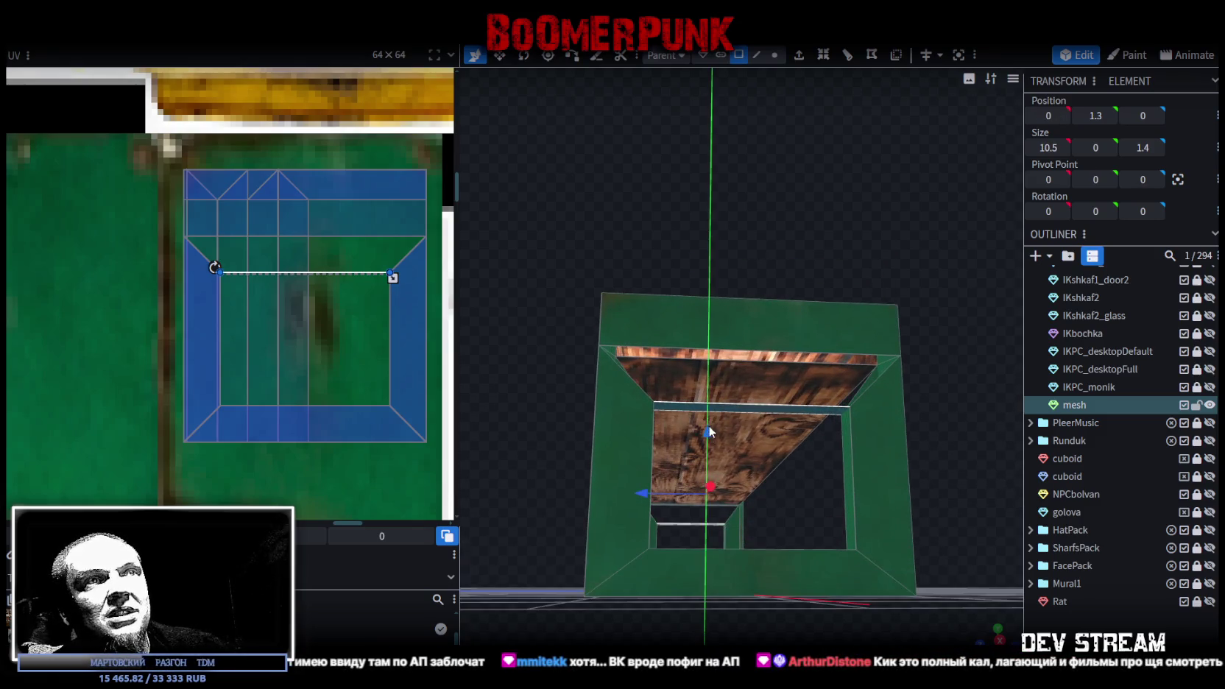
{"action": "mouse_move", "coordinate": [624, 294]}
{"action": "left_mouse_down"}
{"action": "mouse_move", "coordinate": [895, 355]}
{"action": "mouse_move", "coordinate": [849, 487]}
{"action": "mouse_move", "coordinate": [748, 497]}
{"action": "mouse_move", "coordinate": [878, 475]}
{"action": "mouse_move", "coordinate": [791, 479]}
{"action": "mouse_move", "coordinate": [691, 528]}
{"action": "mouse_move", "coordinate": [787, 511]}
{"action": "mouse_move", "coordinate": [819, 490]}
{"action": "mouse_move", "coordinate": [742, 502]}
{"action": "mouse_move", "coordinate": [811, 489]}
{"action": "mouse_move", "coordinate": [827, 504]}
{"action": "left_mouse_up"}
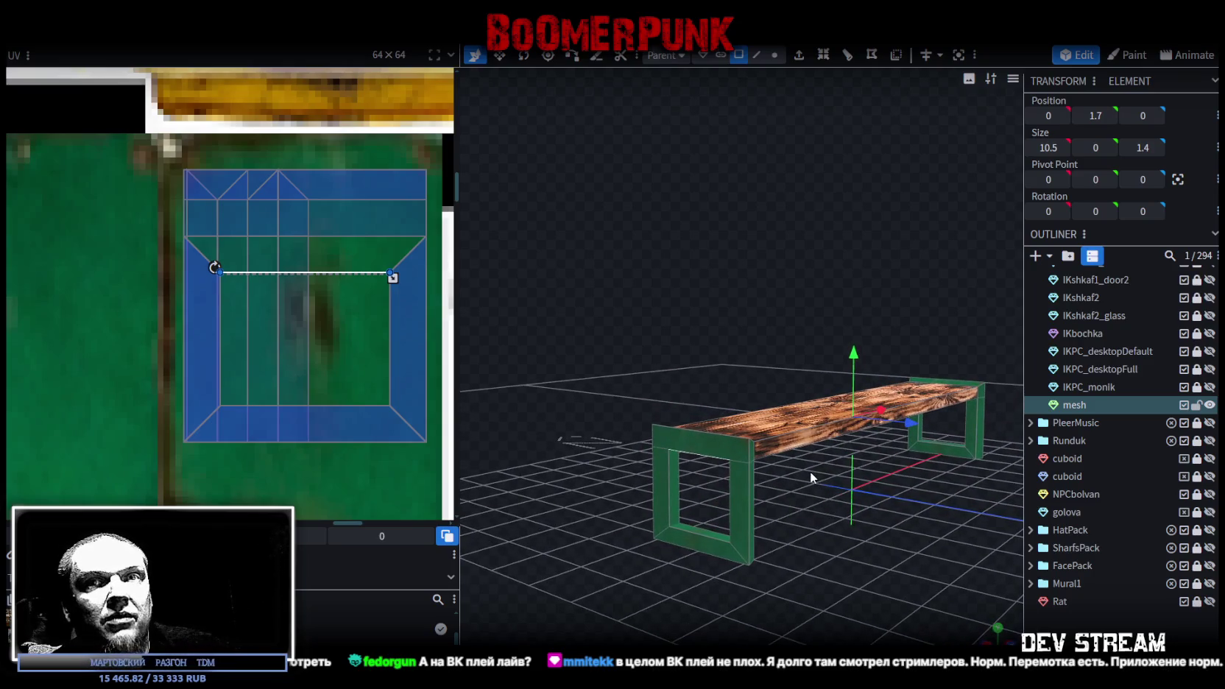
{"action": "mouse_move", "coordinate": [708, 389]}
{"action": "left_mouse_down"}
{"action": "mouse_move", "coordinate": [634, 368]}
{"action": "mouse_move", "coordinate": [618, 397]}
{"action": "mouse_move", "coordinate": [709, 325]}
{"action": "mouse_move", "coordinate": [698, 309]}
{"action": "mouse_move", "coordinate": [559, 304]}
{"action": "mouse_move", "coordinate": [682, 378]}
{"action": "left_mouse_up"}
{"action": "left_click", "coordinate": [681, 378]}
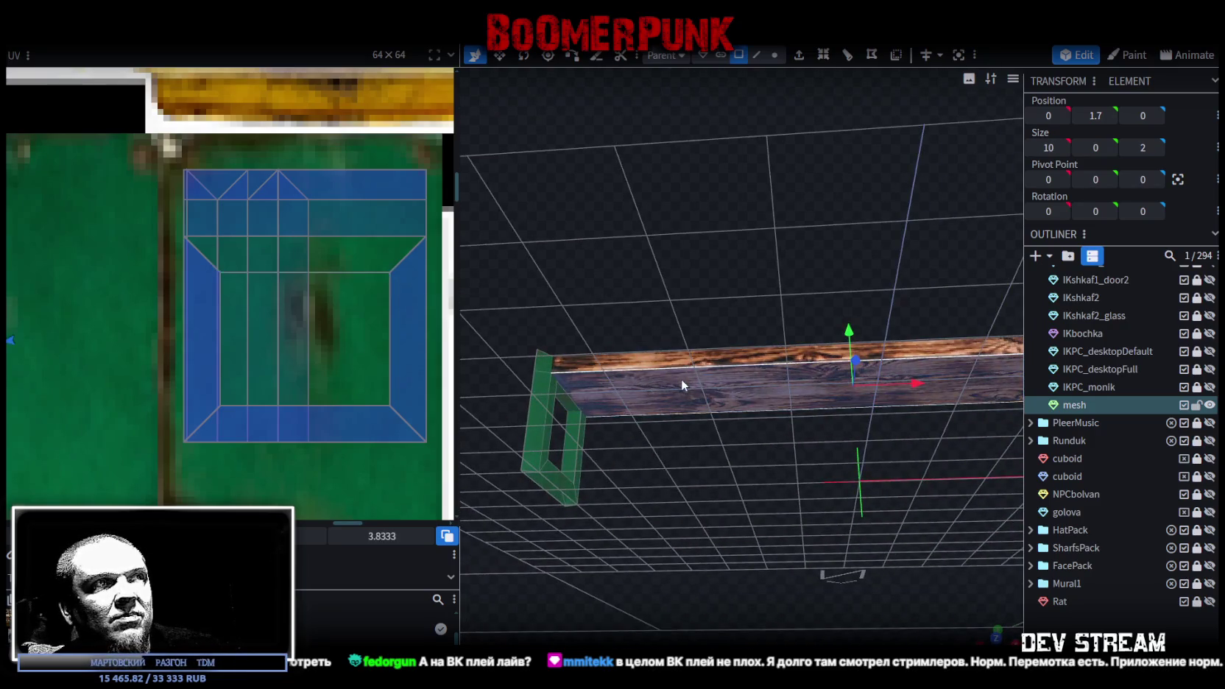
{"action": "mouse_move", "coordinate": [644, 310]}
{"action": "left_mouse_down"}
{"action": "mouse_move", "coordinate": [617, 380]}
{"action": "mouse_move", "coordinate": [662, 314]}
{"action": "mouse_move", "coordinate": [627, 371]}
{"action": "mouse_move", "coordinate": [630, 586]}
{"action": "mouse_move", "coordinate": [664, 590]}
{"action": "mouse_move", "coordinate": [691, 461]}
{"action": "mouse_move", "coordinate": [622, 500]}
{"action": "mouse_move", "coordinate": [770, 520]}
{"action": "mouse_move", "coordinate": [803, 493]}
{"action": "mouse_move", "coordinate": [777, 469]}
{"action": "mouse_move", "coordinate": [813, 440]}
{"action": "mouse_move", "coordinate": [740, 467]}
{"action": "mouse_move", "coordinate": [858, 512]}
{"action": "mouse_move", "coordinate": [783, 519]}
{"action": "mouse_move", "coordinate": [825, 529]}
{"action": "mouse_move", "coordinate": [844, 502]}
{"action": "mouse_move", "coordinate": [886, 496]}
{"action": "left_mouse_up"}
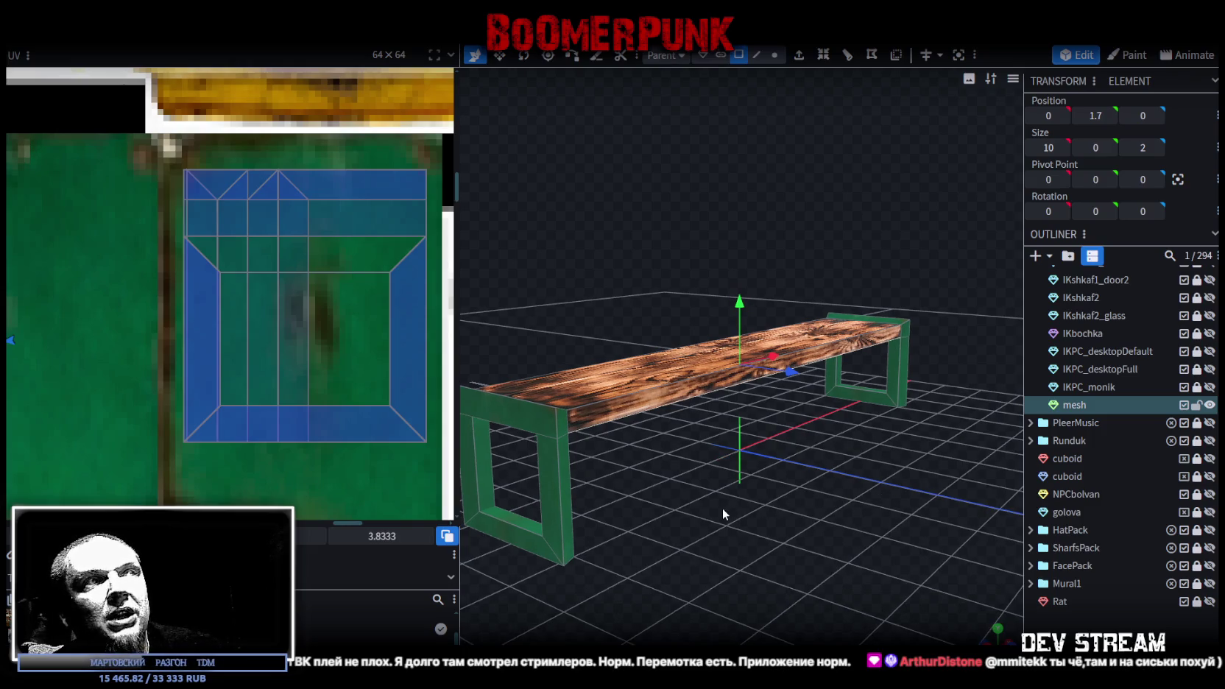
{"action": "mouse_move", "coordinate": [722, 505]}
{"action": "left_mouse_down"}
{"action": "mouse_move", "coordinate": [770, 502]}
{"action": "mouse_move", "coordinate": [762, 514]}
{"action": "mouse_move", "coordinate": [798, 491]}
{"action": "left_mouse_up"}
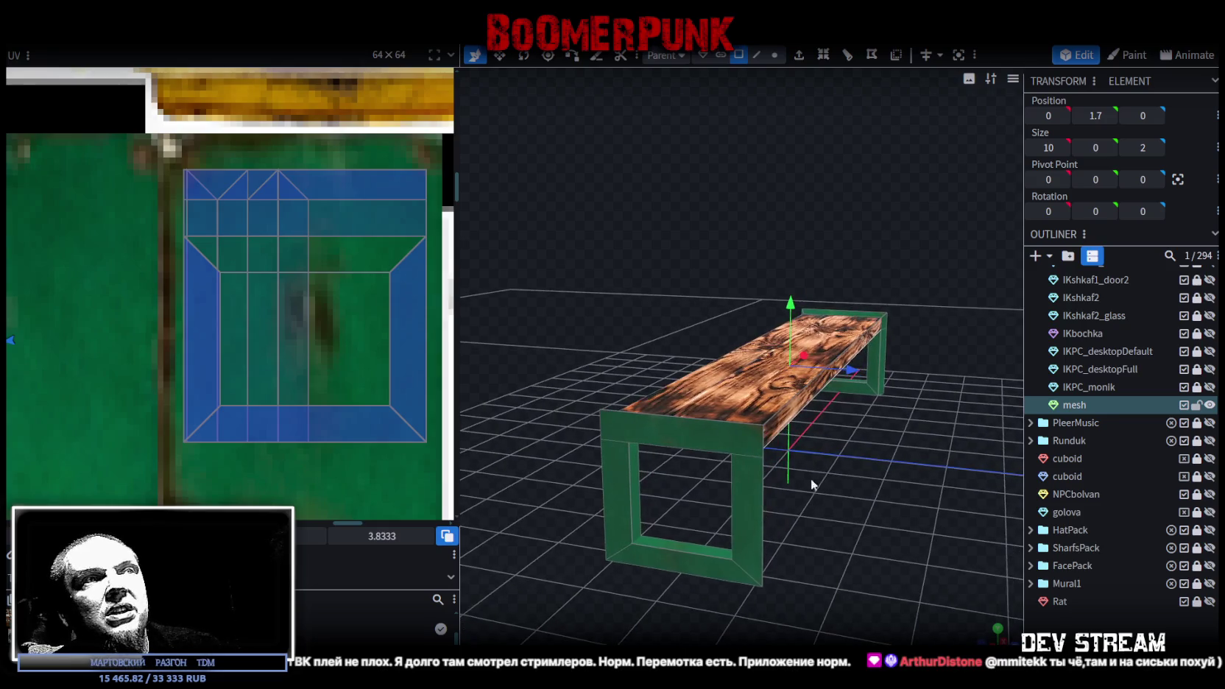
- In vertex mode, select the plank's corner vertex together with the frame's corner vertex
{"action": "scroll", "coordinate": [798, 491], "scroll_direction": "up", "scroll_amount": 3}
{"action": "left_click", "coordinate": [775, 56]}
{"action": "left_click", "coordinate": [777, 465]}
{"action": "mouse_move", "coordinate": [777, 465]}
{"action": "left_mouse_down"}
{"action": "mouse_move", "coordinate": [806, 563]}
{"action": "mouse_move", "coordinate": [938, 536]}
{"action": "mouse_move", "coordinate": [838, 535]}
{"action": "mouse_move", "coordinate": [851, 542]}
{"action": "mouse_move", "coordinate": [777, 523]}
{"action": "left_mouse_up"}
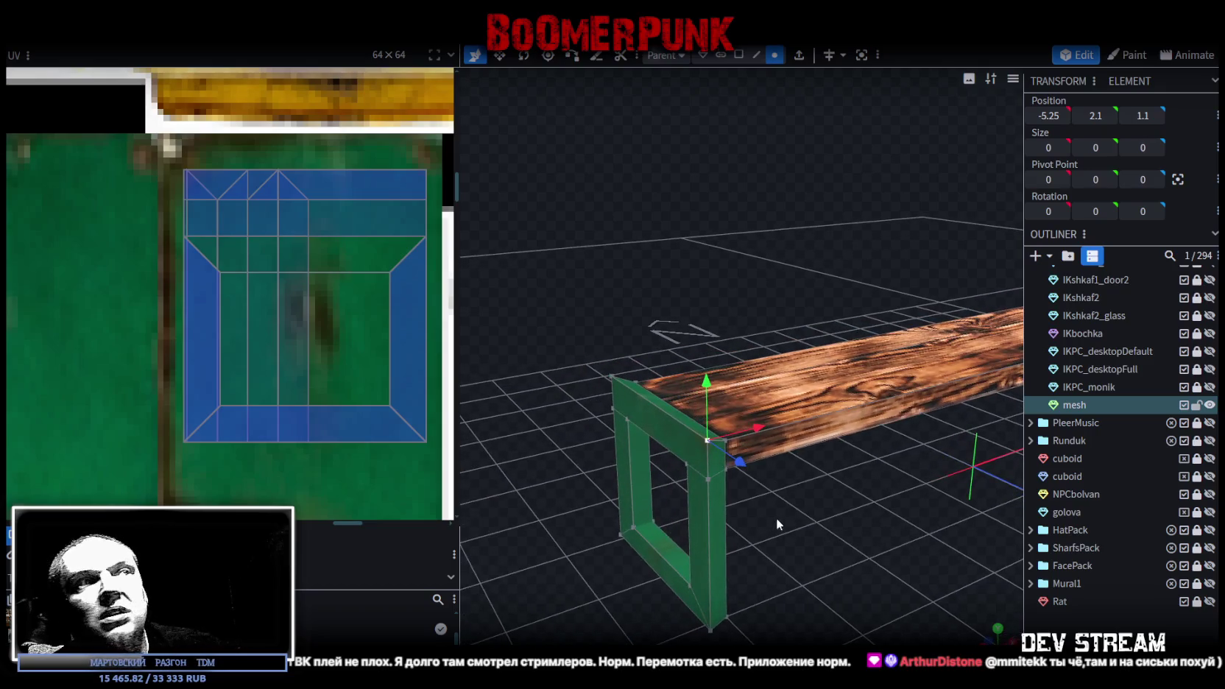
{"action": "right_click", "coordinate": [706, 478]}
{"action": "left_click_drag", "start_coordinate": [814, 521], "coordinate": [823, 516]}
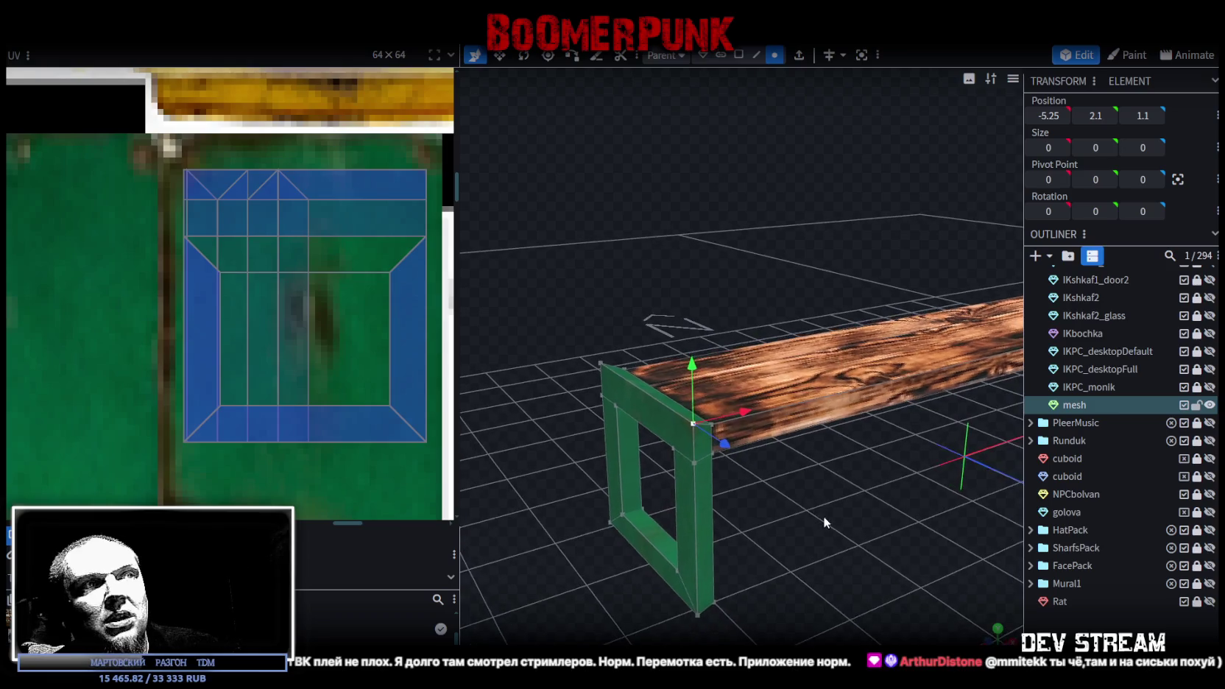
{"action": "left_click", "coordinate": [693, 463], "text": "shift"}
- Merge the plank and frame corner vertices with Merge All, then check the bench end
{"action": "right_click", "coordinate": [692, 463]}
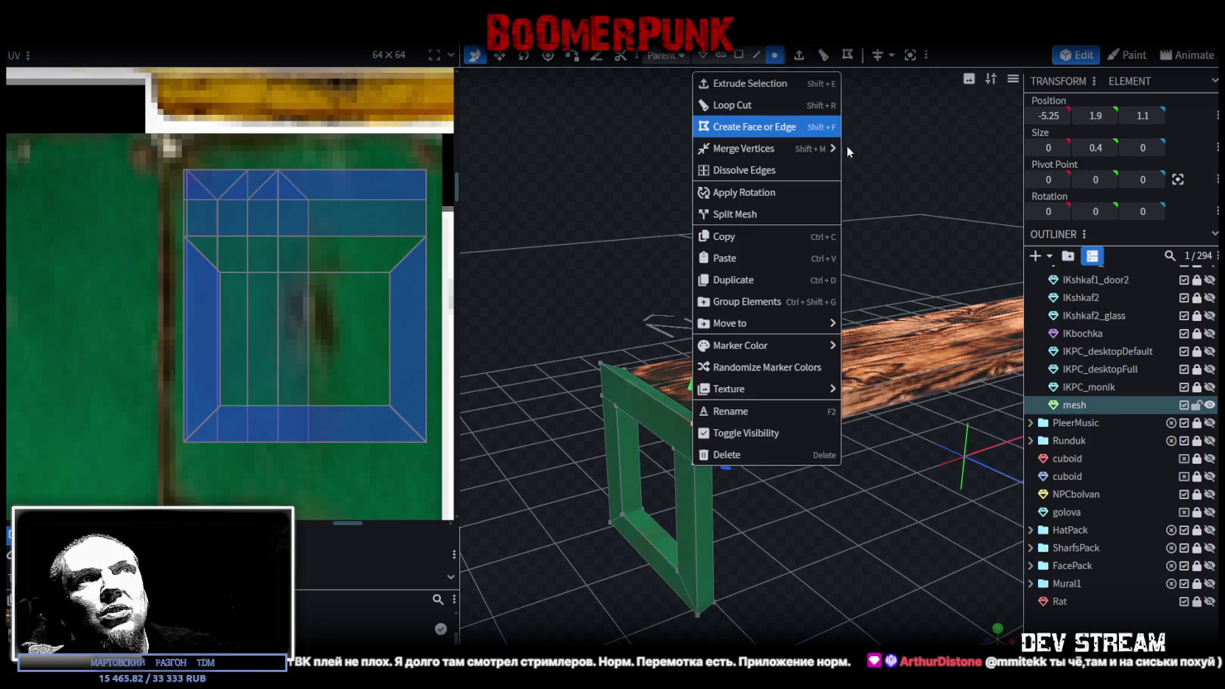
{"action": "mouse_move", "coordinate": [765, 148]}
{"action": "left_click", "coordinate": [869, 150]}
{"action": "mouse_move", "coordinate": [815, 557]}
{"action": "left_mouse_down"}
{"action": "mouse_move", "coordinate": [858, 557]}
{"action": "mouse_move", "coordinate": [848, 547]}
{"action": "left_mouse_up"}
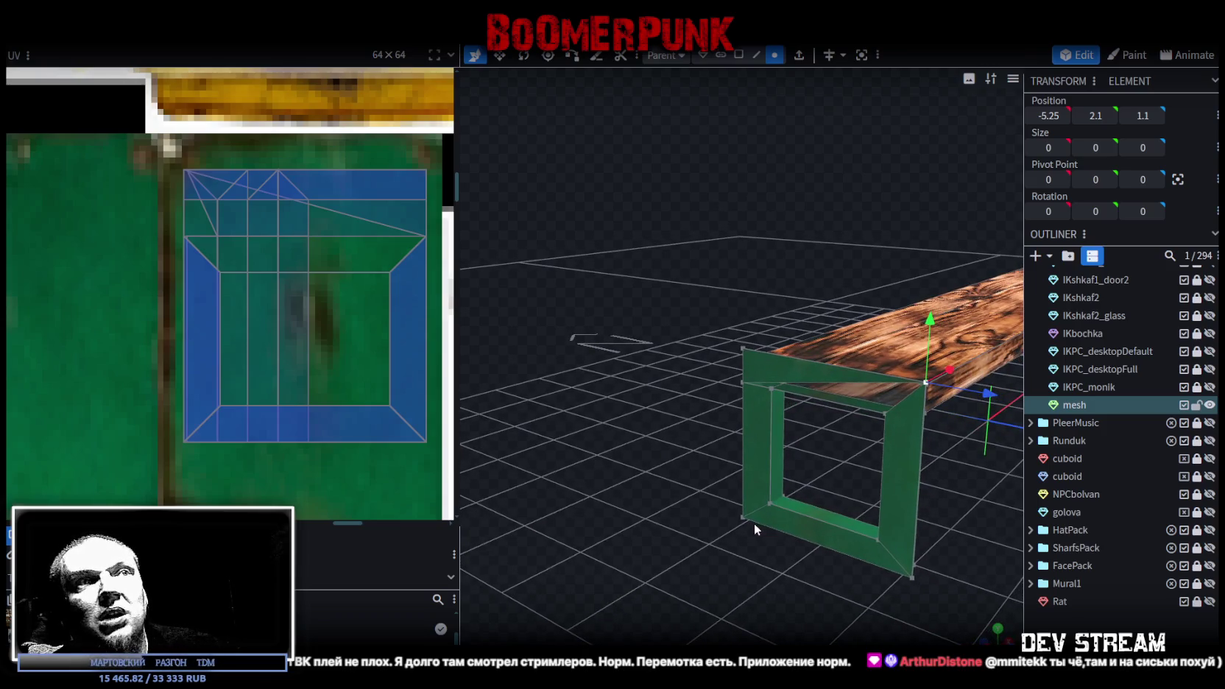
{"action": "mouse_move", "coordinate": [796, 522]}
{"action": "left_mouse_down"}
{"action": "mouse_move", "coordinate": [872, 510]}
{"action": "mouse_move", "coordinate": [865, 441]}
{"action": "mouse_move", "coordinate": [890, 440]}
{"action": "left_mouse_up"}
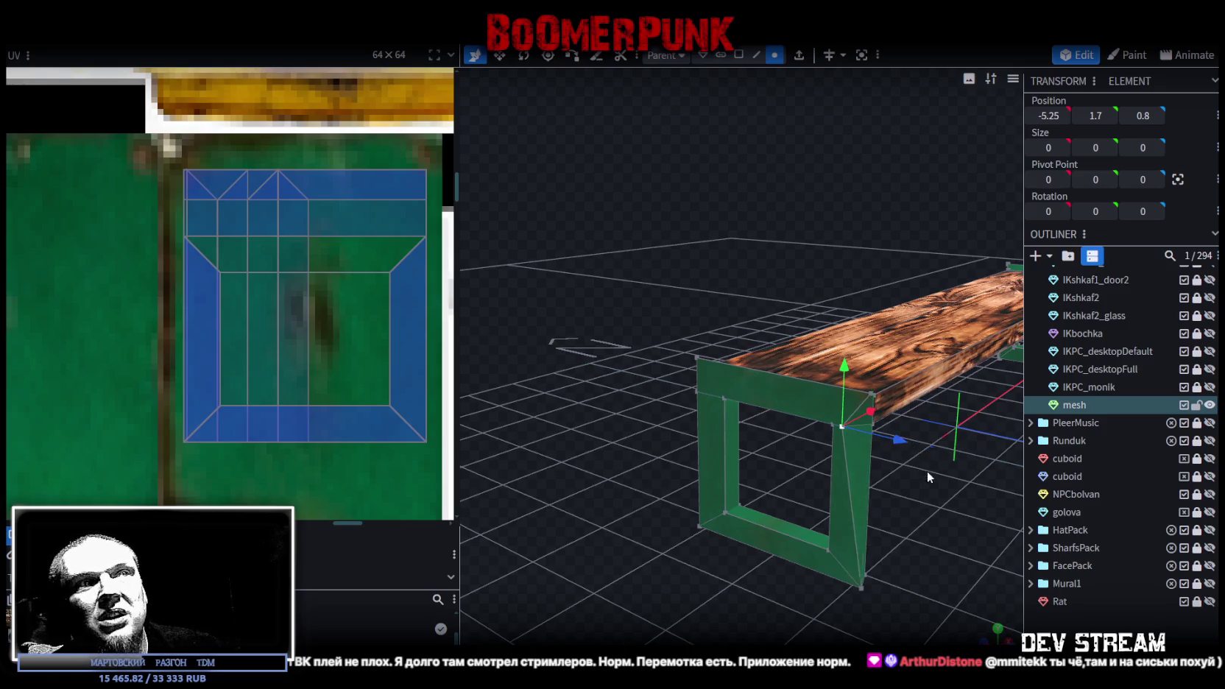
{"action": "mouse_move", "coordinate": [929, 504]}
{"action": "left_mouse_down"}
{"action": "mouse_move", "coordinate": [947, 506]}
{"action": "mouse_move", "coordinate": [859, 503]}
{"action": "mouse_move", "coordinate": [860, 491]}
{"action": "mouse_move", "coordinate": [737, 450]}
{"action": "left_mouse_up"}
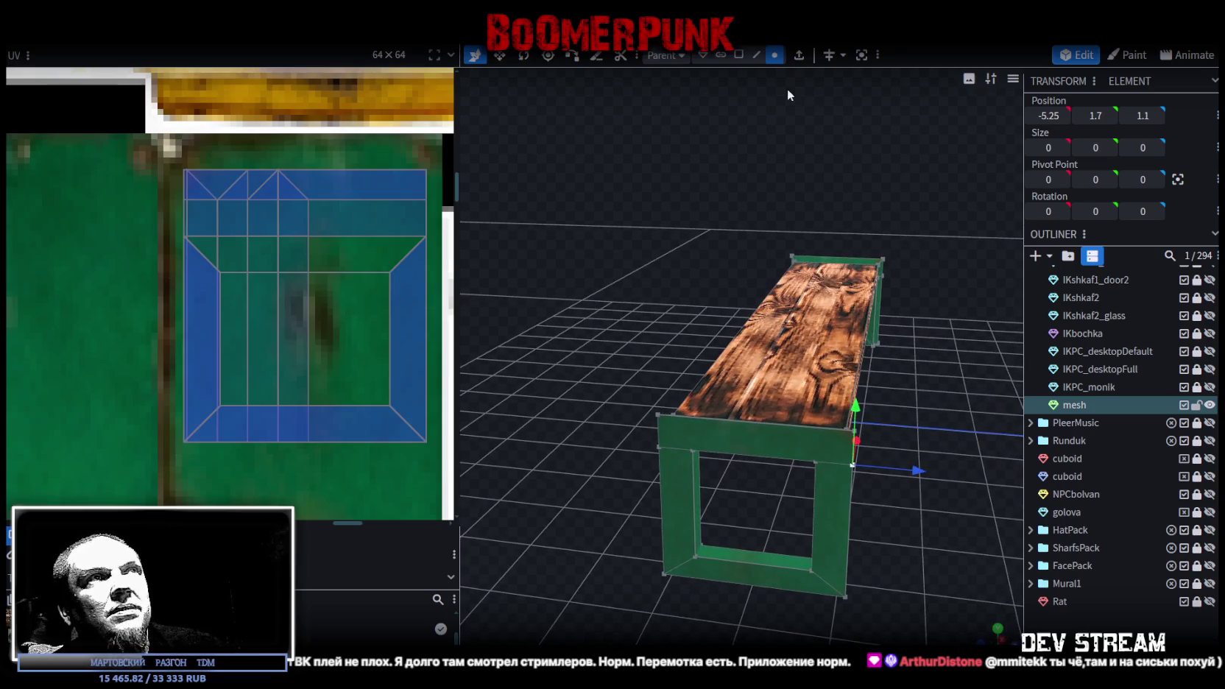
{"action": "mouse_move", "coordinate": [950, 368]}
{"action": "left_mouse_down"}
{"action": "mouse_move", "coordinate": [816, 398]}
{"action": "mouse_move", "coordinate": [815, 461]}
{"action": "mouse_move", "coordinate": [870, 494]}
{"action": "mouse_move", "coordinate": [842, 442]}
{"action": "mouse_move", "coordinate": [782, 445]}
{"action": "left_mouse_up"}
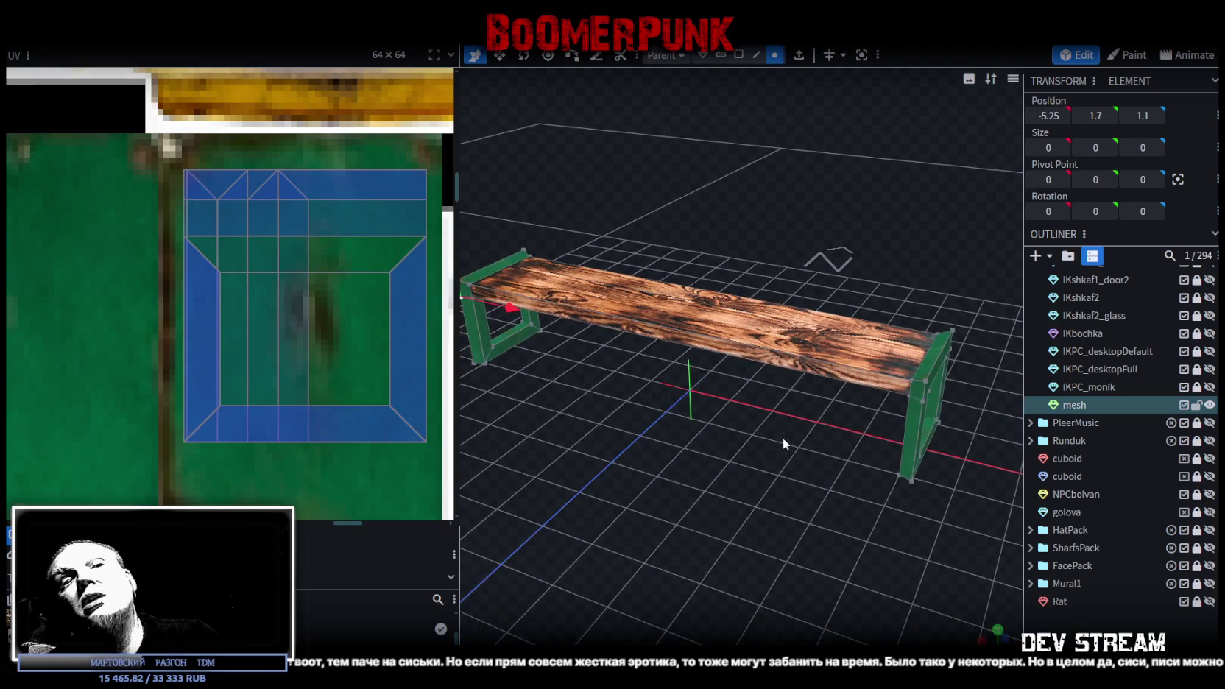
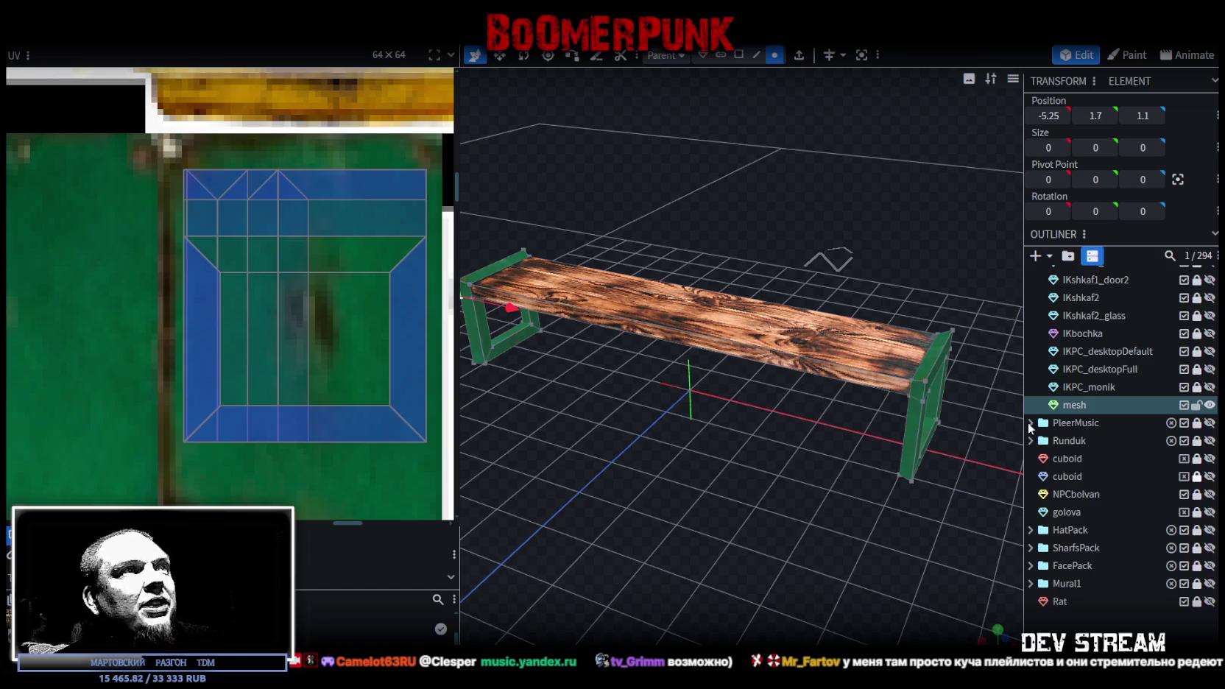
- Select the bench mesh and orbit to a low oblique view of the end frame
{"action": "mouse_move", "coordinate": [700, 461]}
{"action": "left_mouse_down"}
{"action": "mouse_move", "coordinate": [474, 302]}
{"action": "mouse_move", "coordinate": [261, 283]}
{"action": "left_mouse_up"}
{"action": "mouse_move", "coordinate": [603, 442]}
{"action": "left_mouse_down"}
{"action": "mouse_move", "coordinate": [543, 476]}
{"action": "mouse_move", "coordinate": [471, 471]}
{"action": "mouse_move", "coordinate": [787, 509]}
{"action": "mouse_move", "coordinate": [692, 486]}
{"action": "mouse_move", "coordinate": [665, 429]}
{"action": "mouse_move", "coordinate": [689, 476]}
{"action": "mouse_move", "coordinate": [710, 405]}
{"action": "mouse_move", "coordinate": [671, 400]}
{"action": "mouse_move", "coordinate": [597, 489]}
{"action": "mouse_move", "coordinate": [443, 520]}
{"action": "mouse_move", "coordinate": [660, 506]}
{"action": "mouse_move", "coordinate": [663, 450]}
{"action": "mouse_move", "coordinate": [702, 434]}
{"action": "left_mouse_up"}
{"action": "left_click", "coordinate": [786, 509]}
{"action": "left_click", "coordinate": [586, 362]}
{"action": "mouse_move", "coordinate": [586, 361]}
{"action": "left_mouse_down"}
{"action": "mouse_move", "coordinate": [502, 421]}
{"action": "mouse_move", "coordinate": [420, 406]}
{"action": "mouse_move", "coordinate": [550, 386]}
{"action": "mouse_move", "coordinate": [596, 397]}
{"action": "mouse_move", "coordinate": [643, 349]}
{"action": "mouse_move", "coordinate": [789, 398]}
{"action": "mouse_move", "coordinate": [771, 447]}
{"action": "mouse_move", "coordinate": [685, 481]}
{"action": "mouse_move", "coordinate": [577, 490]}
{"action": "mouse_move", "coordinate": [785, 502]}
{"action": "mouse_move", "coordinate": [718, 462]}
{"action": "left_mouse_up"}
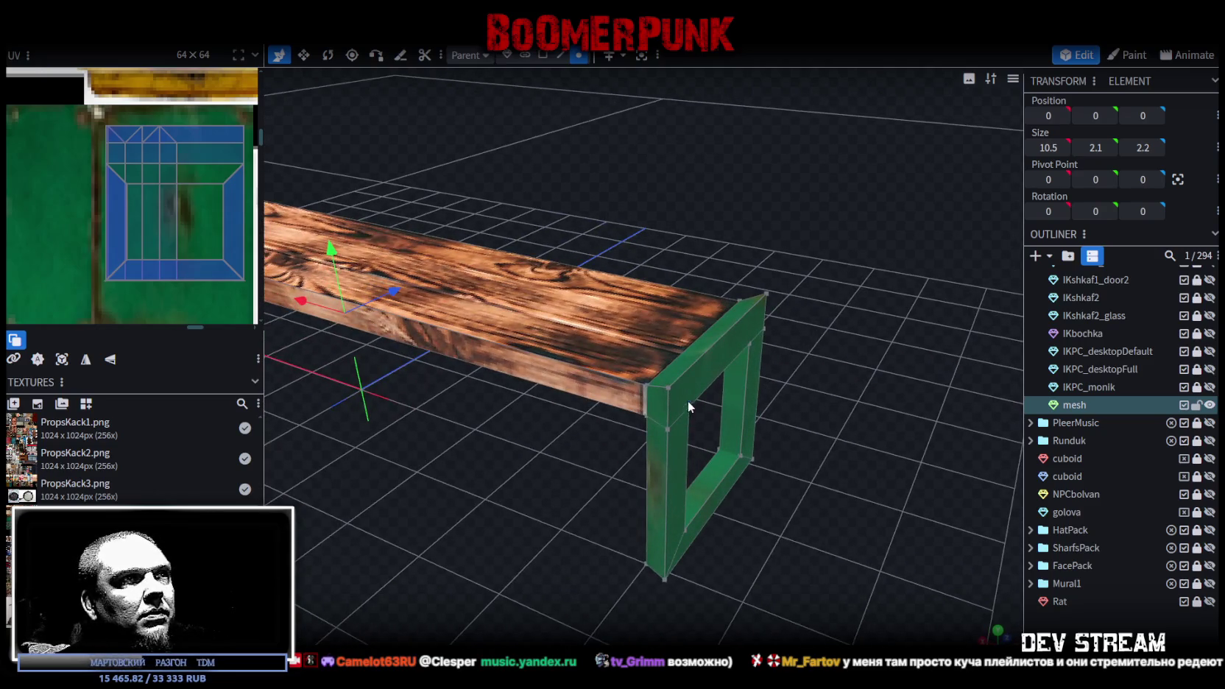
{"action": "left_click", "coordinate": [543, 54]}
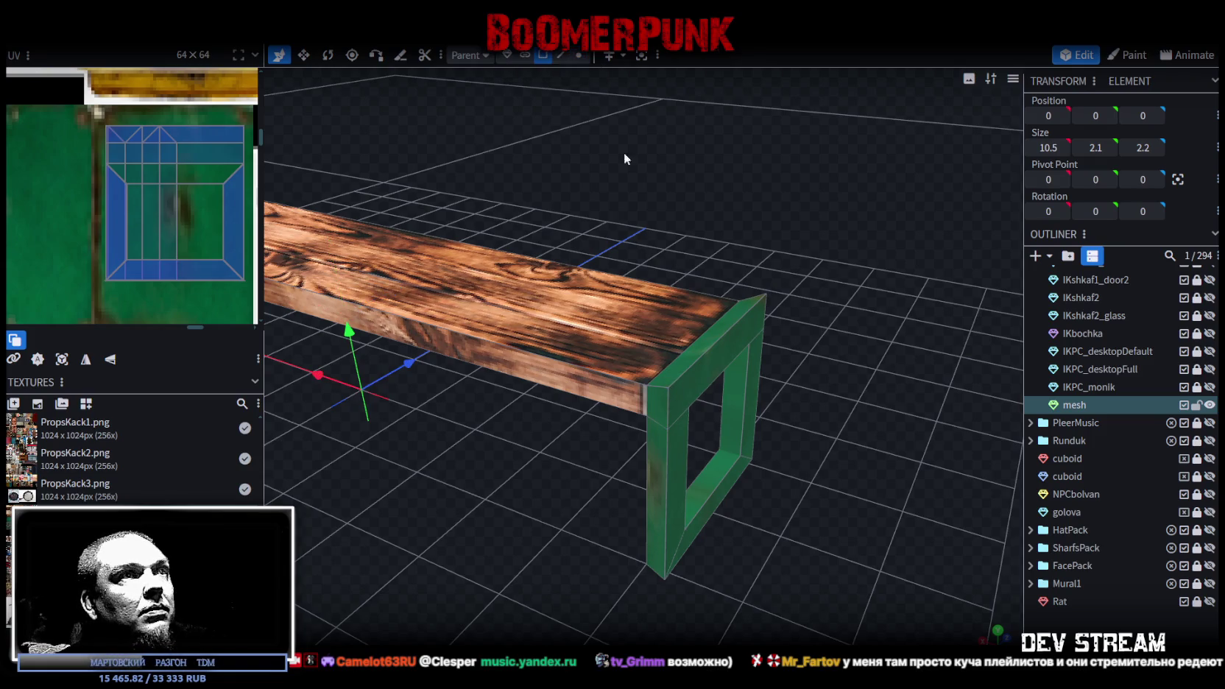
{"action": "left_click", "coordinate": [710, 378]}
{"action": "mouse_move", "coordinate": [710, 378]}
{"action": "left_mouse_down"}
{"action": "mouse_move", "coordinate": [481, 557]}
{"action": "mouse_move", "coordinate": [698, 496]}
{"action": "mouse_move", "coordinate": [646, 408]}
{"action": "left_mouse_up"}
{"action": "left_click", "coordinate": [674, 410]}
{"action": "left_click_drag", "start_coordinate": [827, 398], "coordinate": [832, 411]}
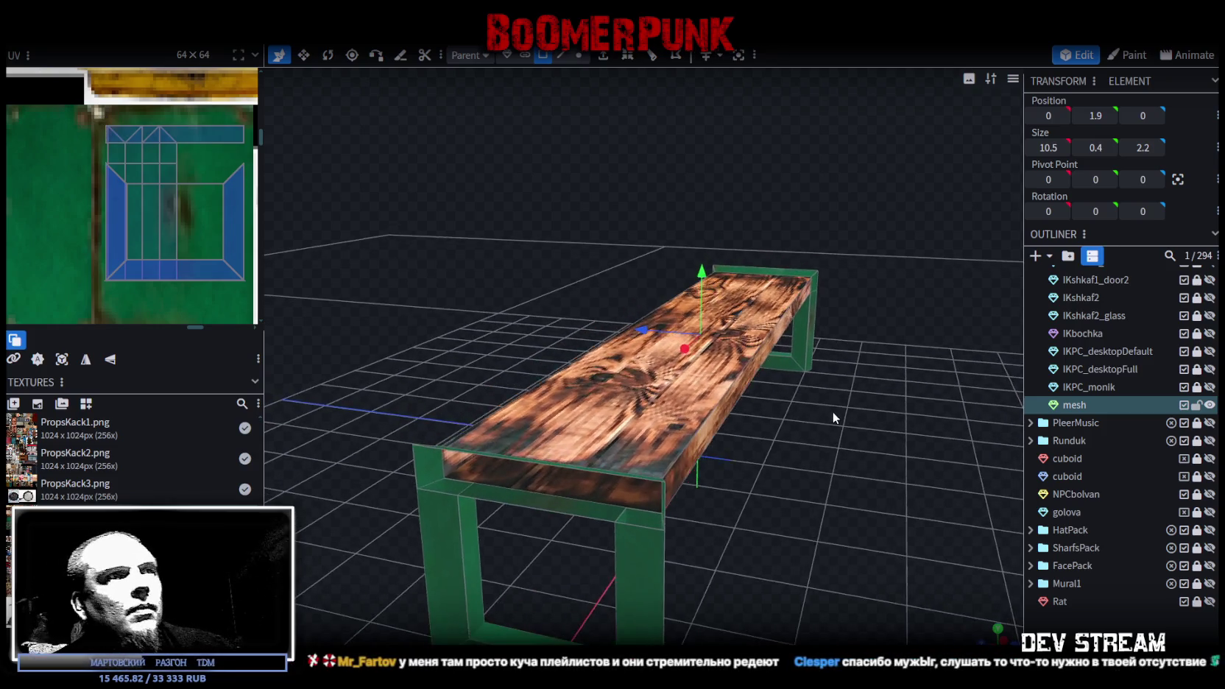
- Raise the end frame's near corner vertex to Position Y 1.7
{"action": "left_click", "coordinate": [578, 54]}
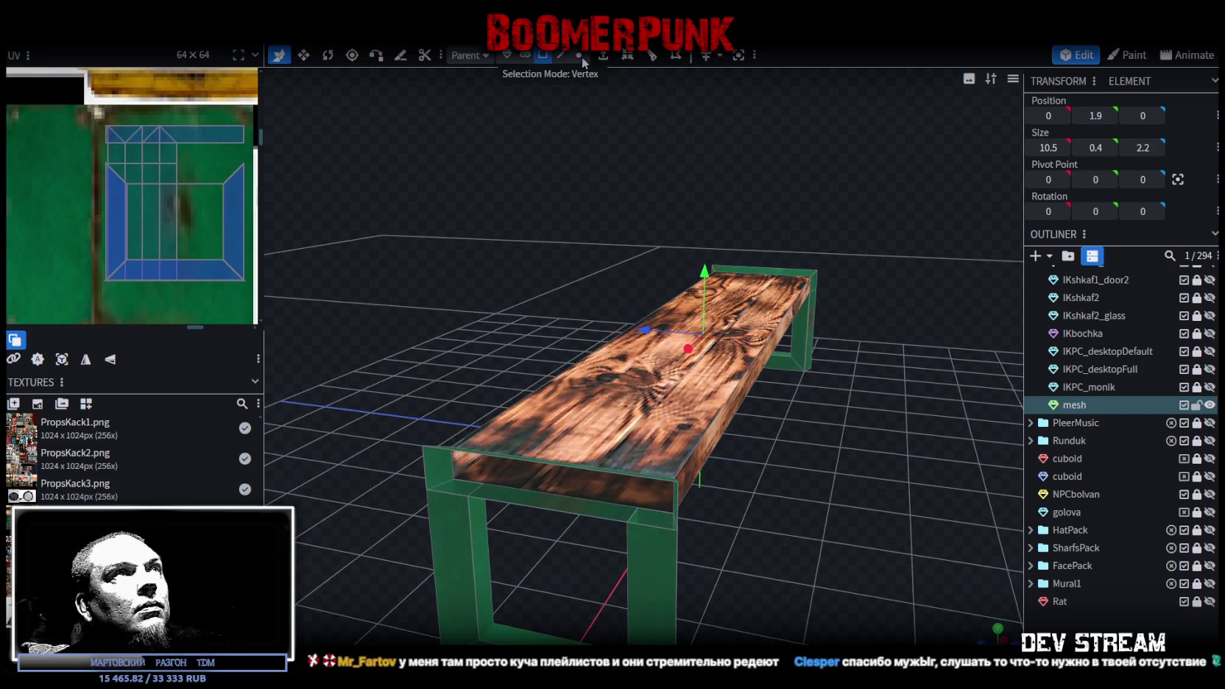
{"action": "left_click", "coordinate": [417, 448]}
{"action": "left_click", "coordinate": [1111, 113]}
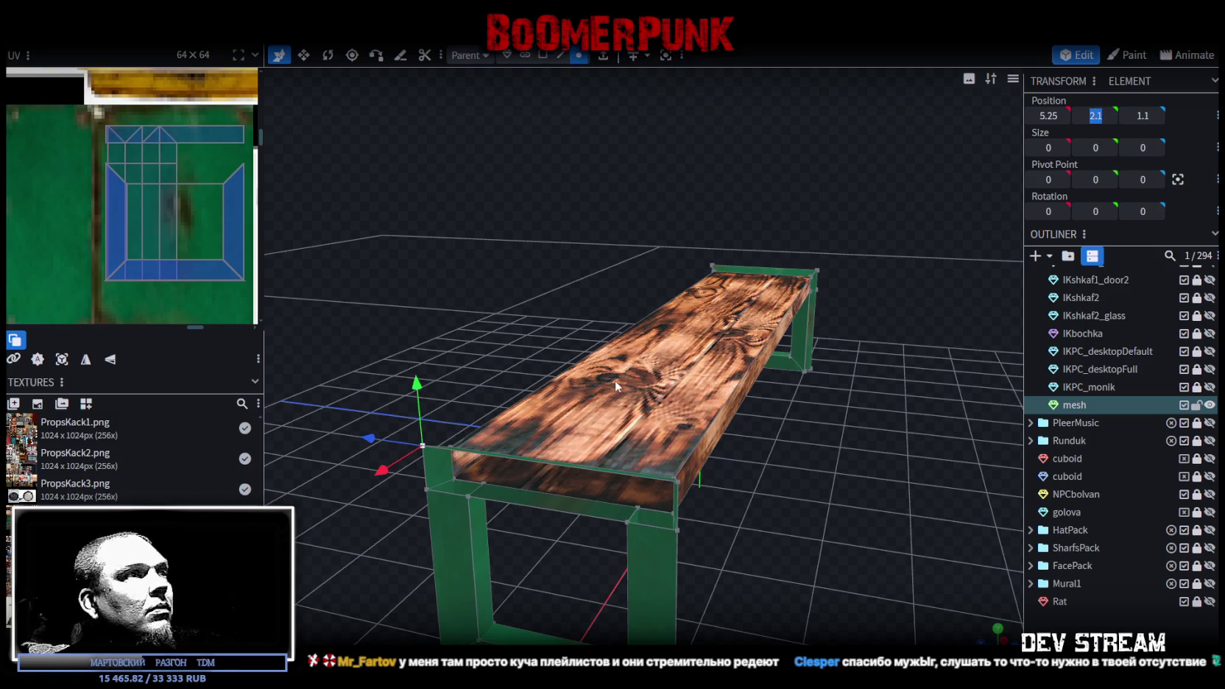
{"action": "type", "text": "1.7"}
{"action": "key", "text": "Return"}
- Select the end-frame edge, leg vertex and far bench-end vertex and raise them to Y 2.1
{"action": "left_click", "coordinate": [676, 530], "text": "shift"}
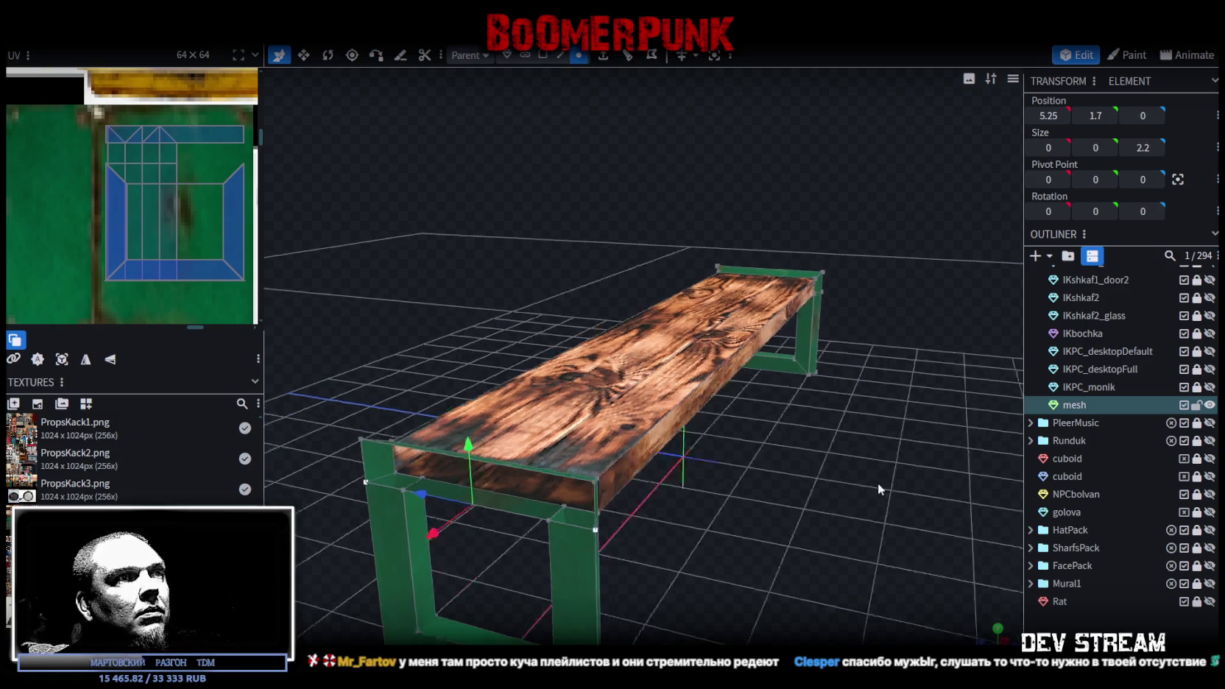
{"action": "left_click_drag", "start_coordinate": [877, 483], "coordinate": [658, 496]}
{"action": "left_click", "coordinate": [593, 397], "text": "shift"}
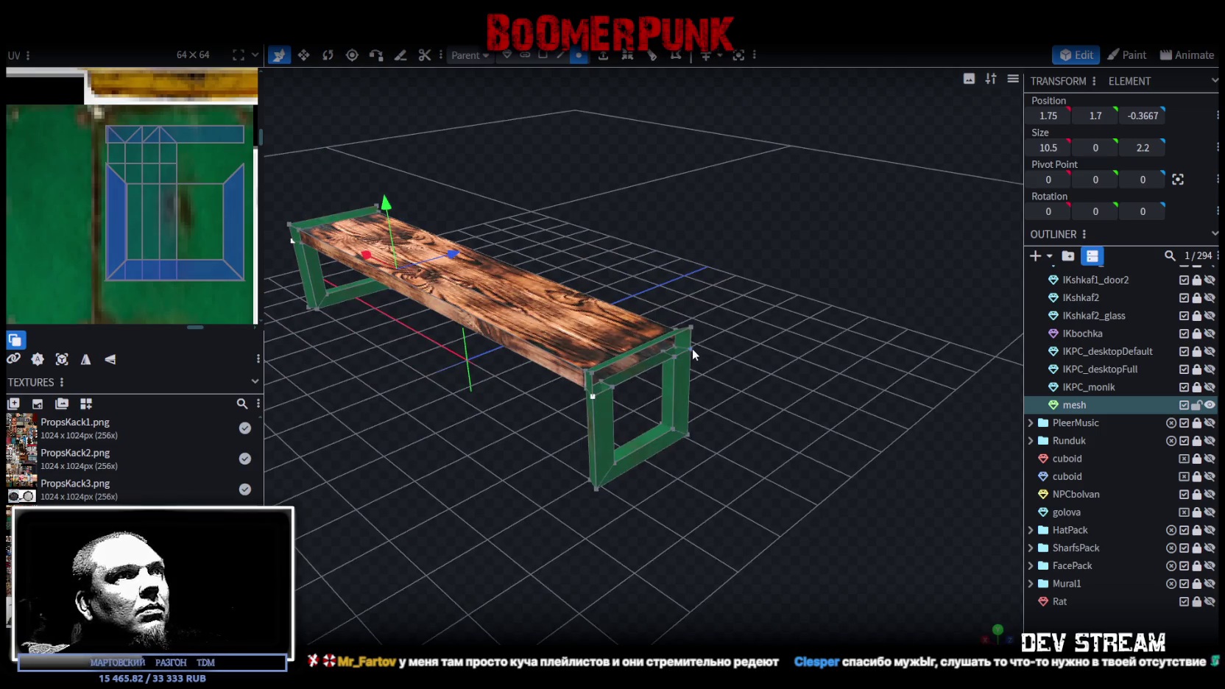
{"action": "left_click", "coordinate": [691, 349], "text": "shift"}
{"action": "left_click_drag", "start_coordinate": [1092, 115], "coordinate": [1104, 115]}
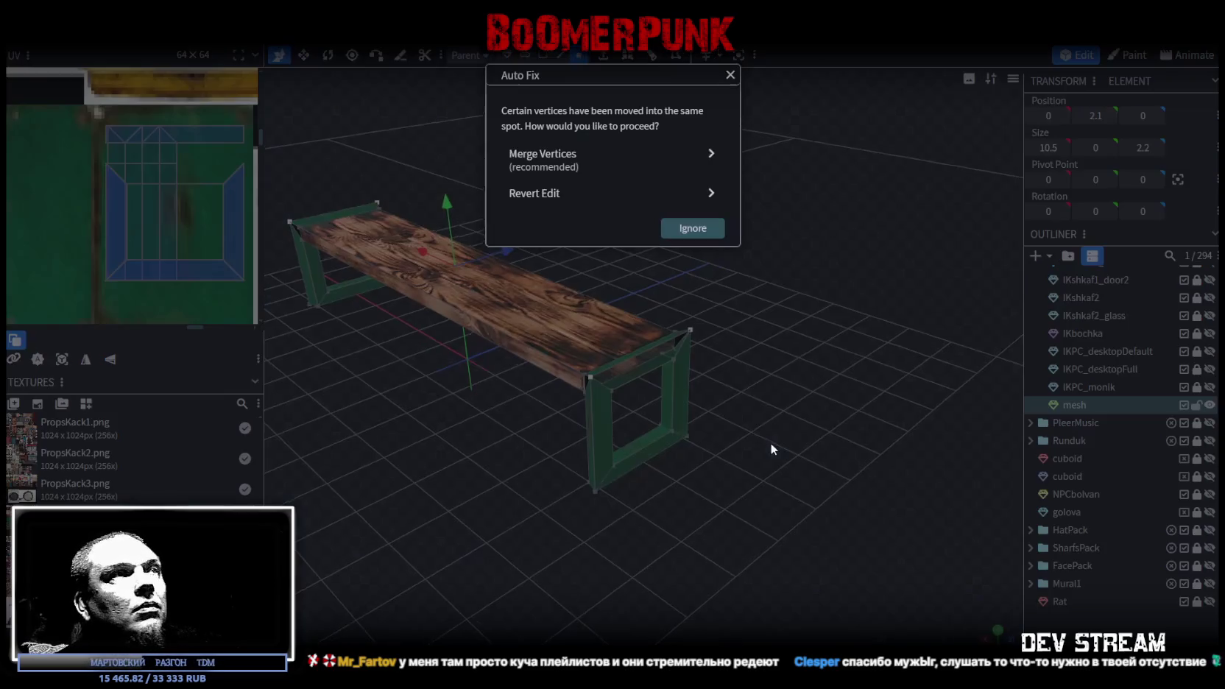
- Merge the overlapping vertices and orbit around to inspect the raised end frame
{"action": "left_click", "coordinate": [545, 164]}
{"action": "mouse_move", "coordinate": [821, 340]}
{"action": "left_mouse_down"}
{"action": "mouse_move", "coordinate": [794, 362]}
{"action": "mouse_move", "coordinate": [926, 330]}
{"action": "mouse_move", "coordinate": [908, 312]}
{"action": "mouse_move", "coordinate": [839, 316]}
{"action": "mouse_move", "coordinate": [933, 340]}
{"action": "mouse_move", "coordinate": [817, 344]}
{"action": "mouse_move", "coordinate": [837, 332]}
{"action": "mouse_move", "coordinate": [744, 321]}
{"action": "mouse_move", "coordinate": [768, 324]}
{"action": "mouse_move", "coordinate": [730, 351]}
{"action": "left_mouse_up"}
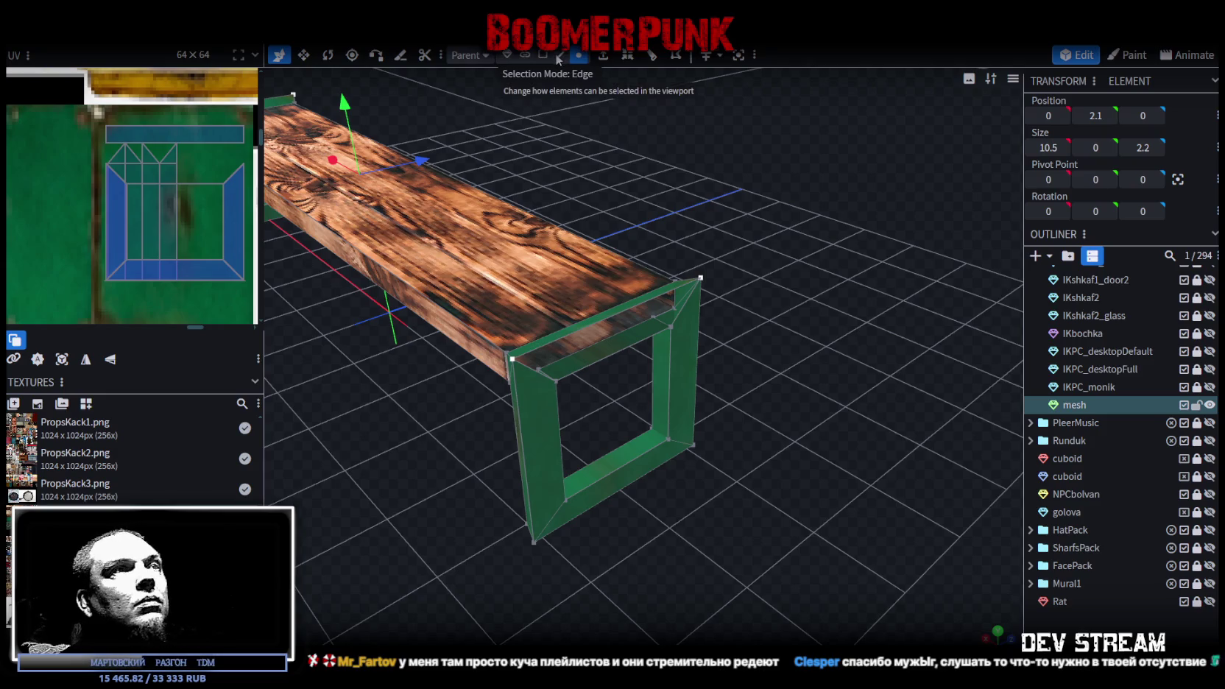
{"action": "mouse_move", "coordinate": [758, 206]}
{"action": "left_mouse_down"}
{"action": "mouse_move", "coordinate": [772, 199]}
{"action": "mouse_move", "coordinate": [631, 219]}
{"action": "mouse_move", "coordinate": [715, 299]}
{"action": "mouse_move", "coordinate": [804, 307]}
{"action": "left_mouse_up"}
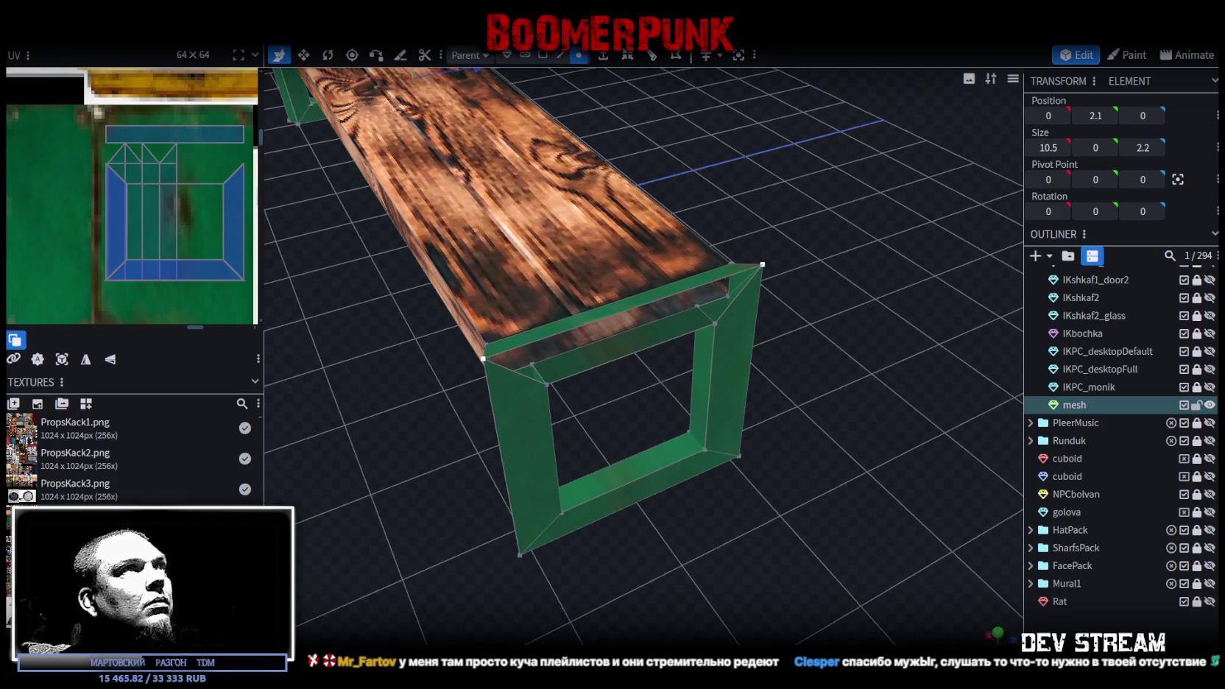
{"action": "left_click", "coordinate": [542, 55]}
- Select the inner bottom and vertical edges of both green end frames
{"action": "left_click", "coordinate": [653, 374]}
{"action": "mouse_move", "coordinate": [471, 457]}
{"action": "left_mouse_down"}
{"action": "mouse_move", "coordinate": [635, 430]}
{"action": "mouse_move", "coordinate": [742, 502]}
{"action": "mouse_move", "coordinate": [698, 480]}
{"action": "left_mouse_up"}
{"action": "left_click", "coordinate": [655, 509]}
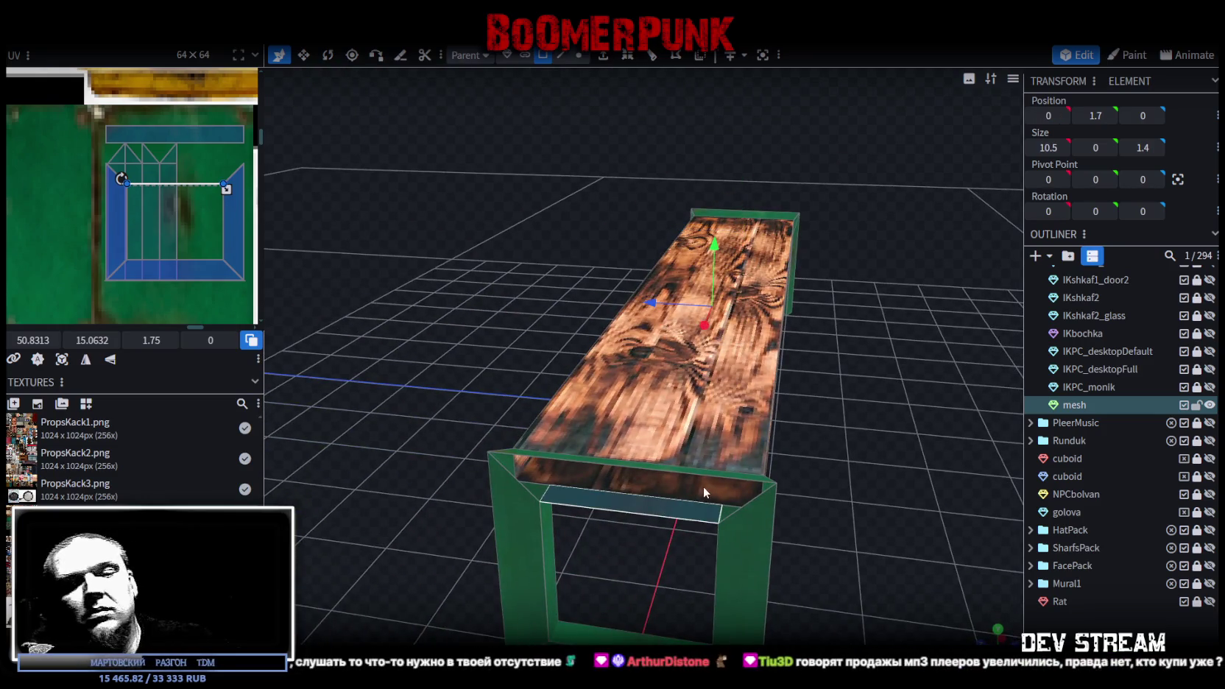
{"action": "left_click", "coordinate": [884, 469]}
{"action": "mouse_move", "coordinate": [884, 468]}
{"action": "left_mouse_down"}
{"action": "mouse_move", "coordinate": [808, 516]}
{"action": "mouse_move", "coordinate": [625, 125]}
{"action": "left_mouse_up"}
{"action": "key", "text": "3"}
{"action": "left_click", "coordinate": [499, 546]}
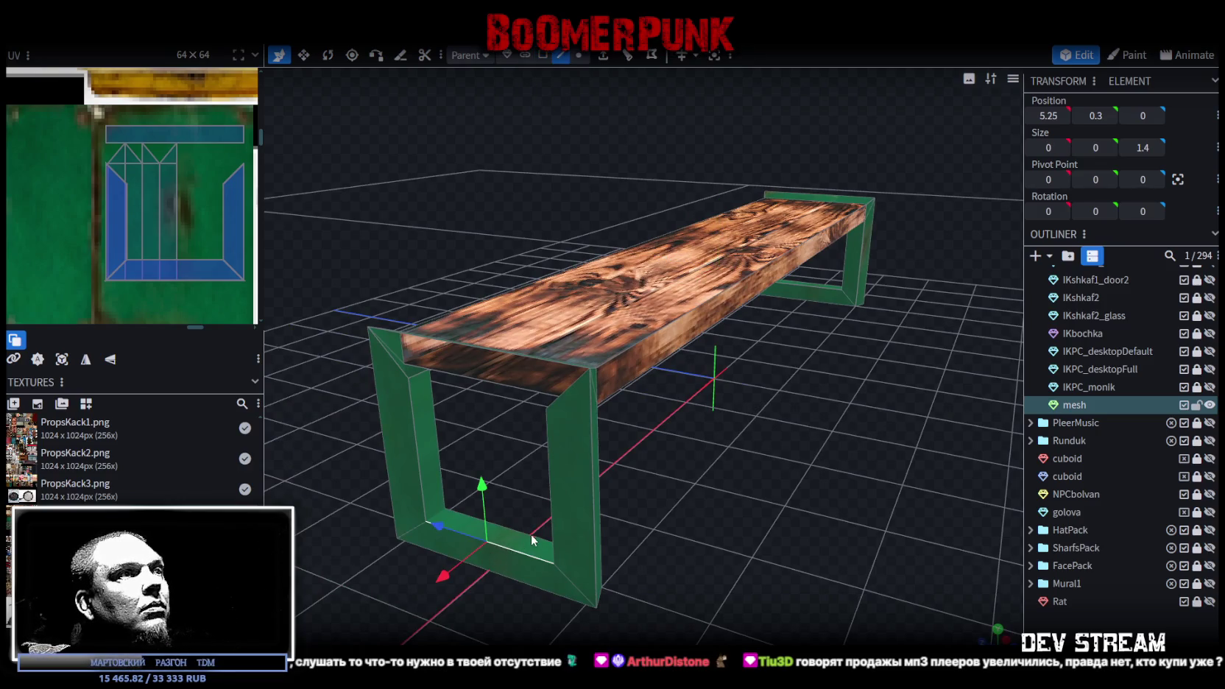
{"action": "left_click", "coordinate": [412, 426], "text": "shift"}
{"action": "left_click", "coordinate": [545, 424], "text": "shift"}
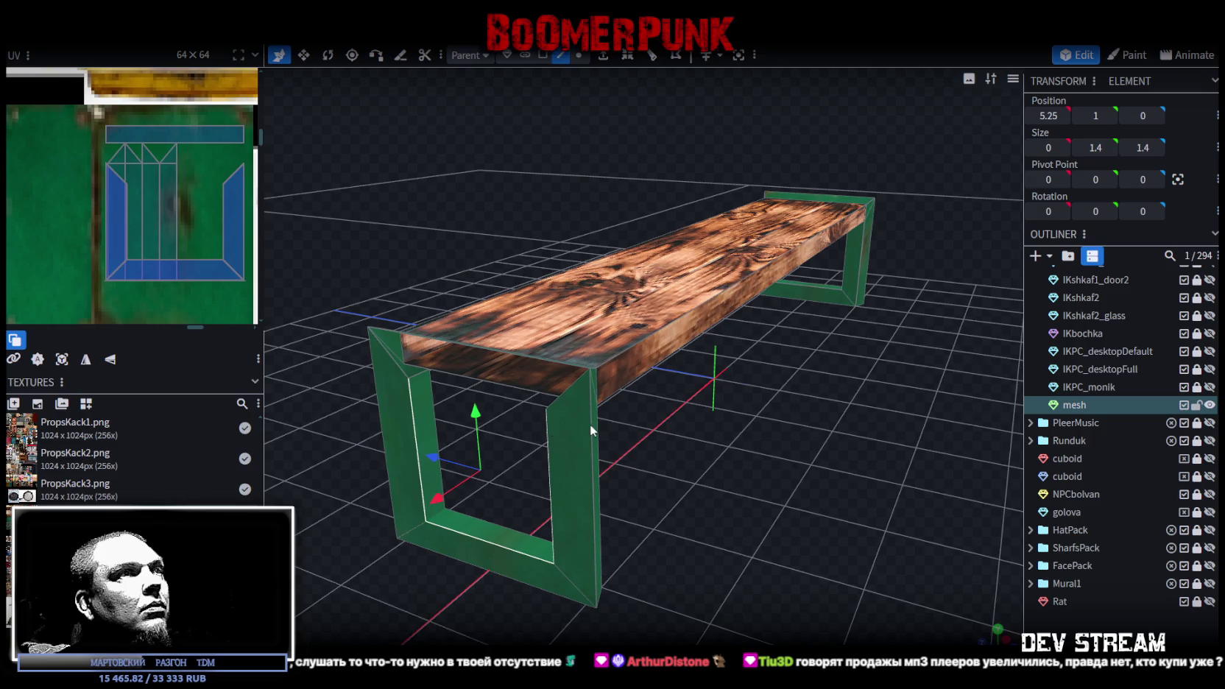
{"action": "left_click_drag", "start_coordinate": [589, 423], "coordinate": [589, 345]}
{"action": "left_click", "coordinate": [564, 342], "text": "shift"}
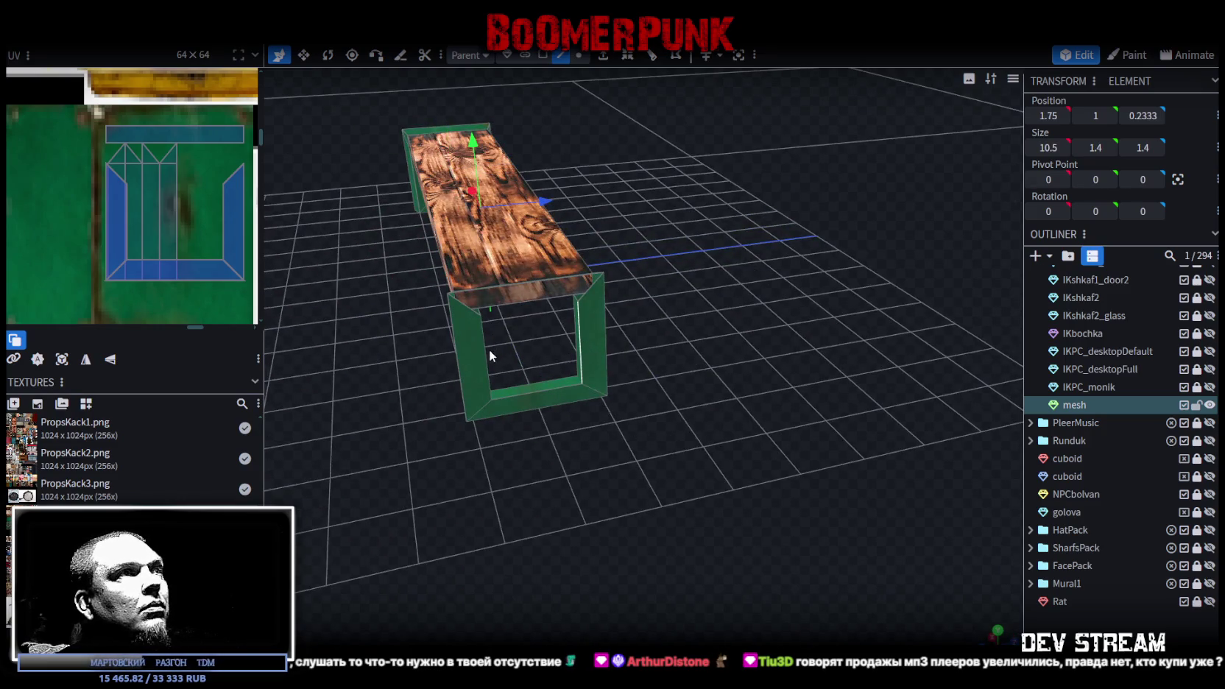
{"action": "left_click", "coordinate": [575, 449]}
{"action": "scroll", "coordinate": [682, 513], "scroll_direction": "up", "scroll_amount": 5}
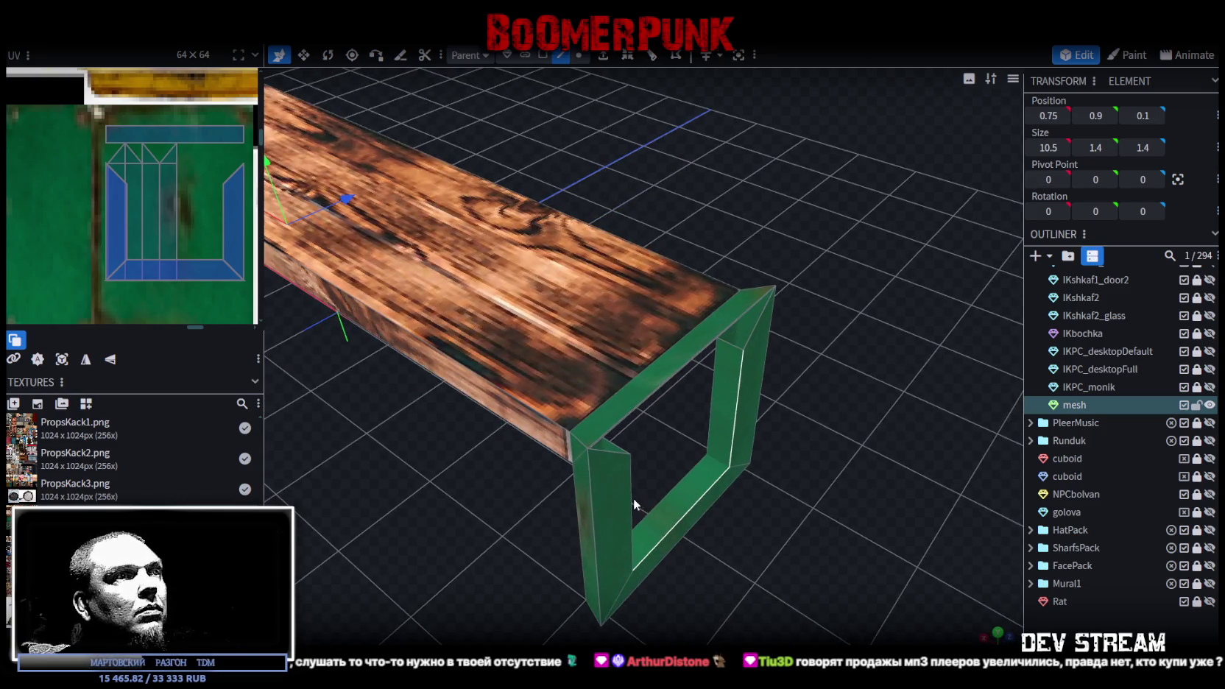
- Move the selected edges inward along X to a 10-unit width and merge the coincident vertices
{"action": "key", "text": "v"}
{"action": "scroll", "coordinate": [667, 507], "scroll_direction": "down", "scroll_amount": 3}
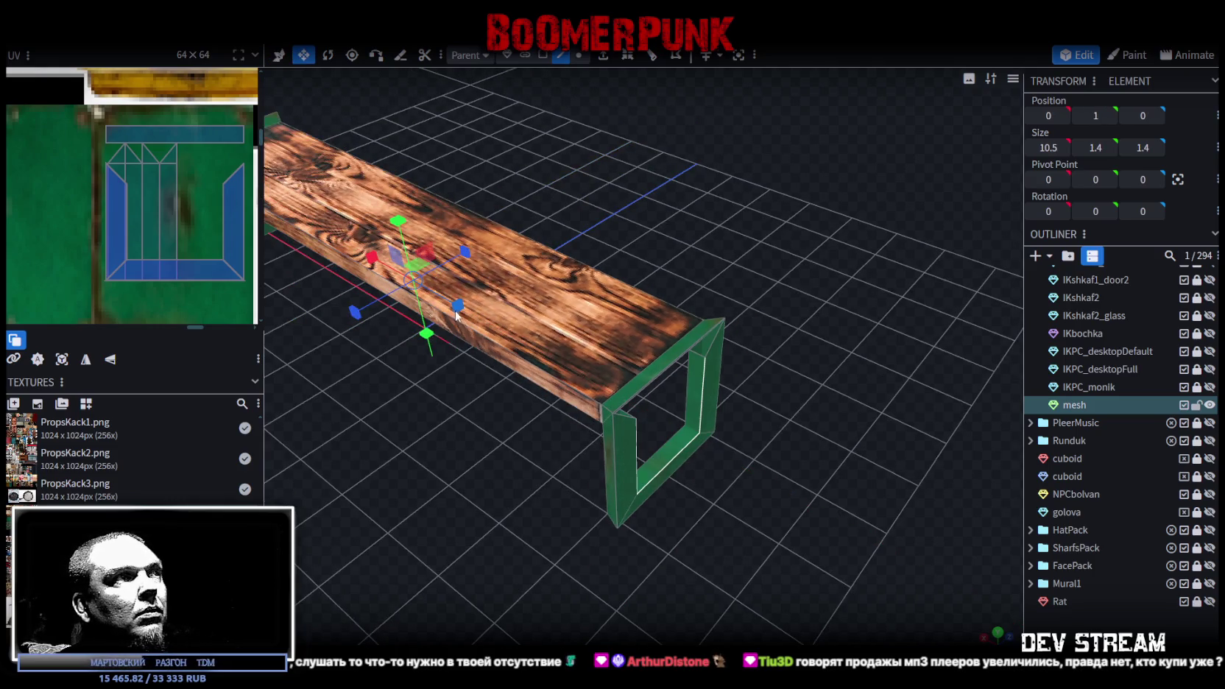
{"action": "left_click_drag", "start_coordinate": [457, 305], "coordinate": [453, 315]}
{"action": "left_click", "coordinate": [507, 173]}
- Select the top corners and edges of the right and front-left legs
{"action": "left_click_drag", "start_coordinate": [695, 524], "coordinate": [718, 602]}
{"action": "key", "text": "2"}
{"action": "left_click_drag", "start_coordinate": [718, 602], "coordinate": [662, 442]}
{"action": "left_click", "coordinate": [671, 371]}
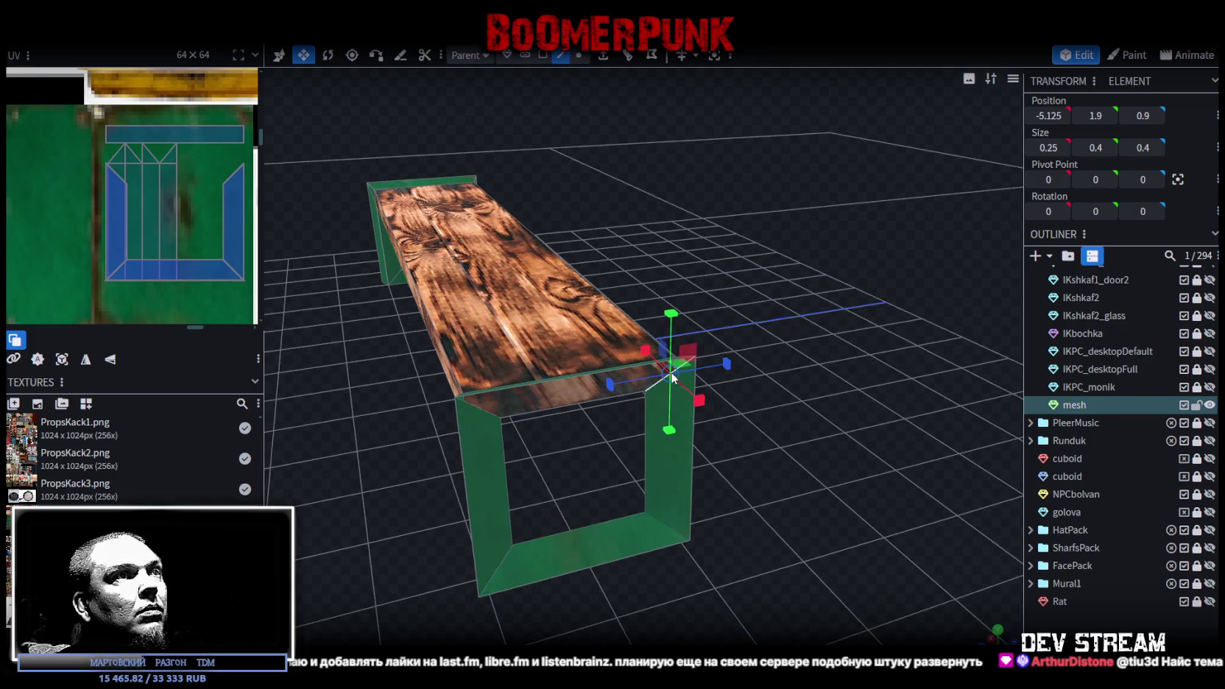
{"action": "left_click", "coordinate": [478, 407]}
{"action": "left_click_drag", "start_coordinate": [478, 406], "coordinate": [697, 423]}
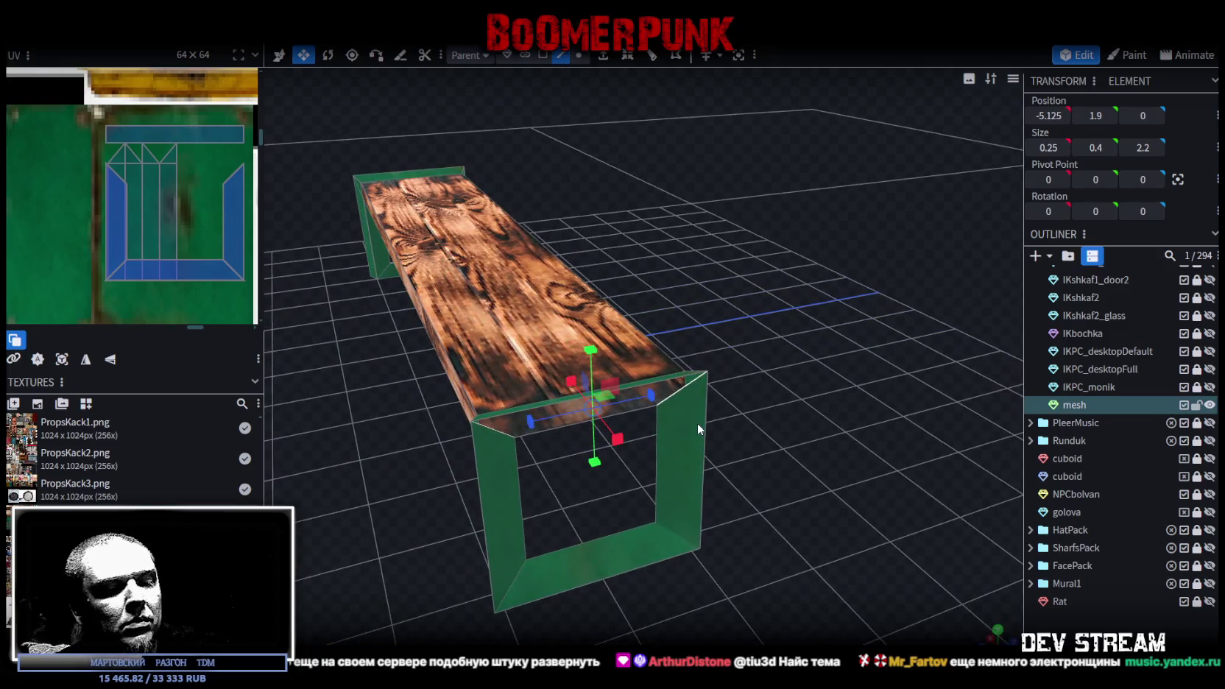
{"action": "left_click", "coordinate": [695, 423]}
{"action": "mouse_move", "coordinate": [384, 457]}
{"action": "left_mouse_down"}
{"action": "mouse_move", "coordinate": [669, 426]}
{"action": "mouse_move", "coordinate": [499, 394]}
{"action": "left_mouse_up"}
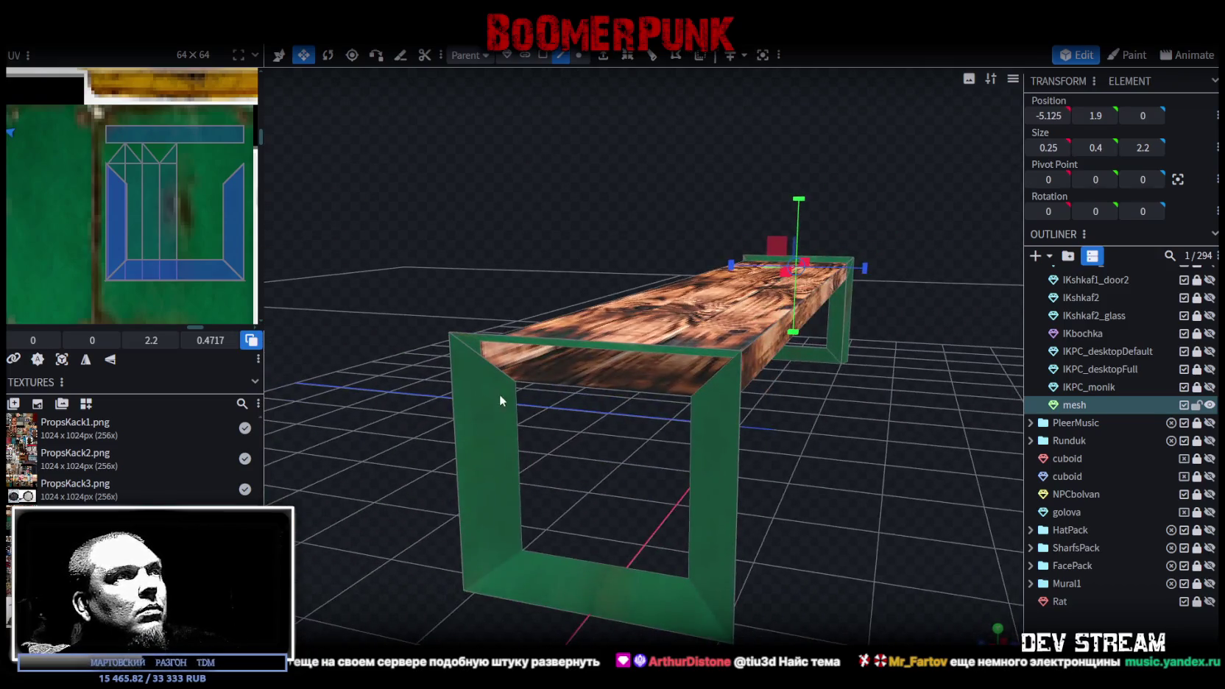
{"action": "left_click", "coordinate": [498, 372]}
{"action": "left_click", "coordinate": [711, 388]}
- Select the front leg's top and inner faces together with the green leg's top face
{"action": "key", "text": "KP_Decimal"}
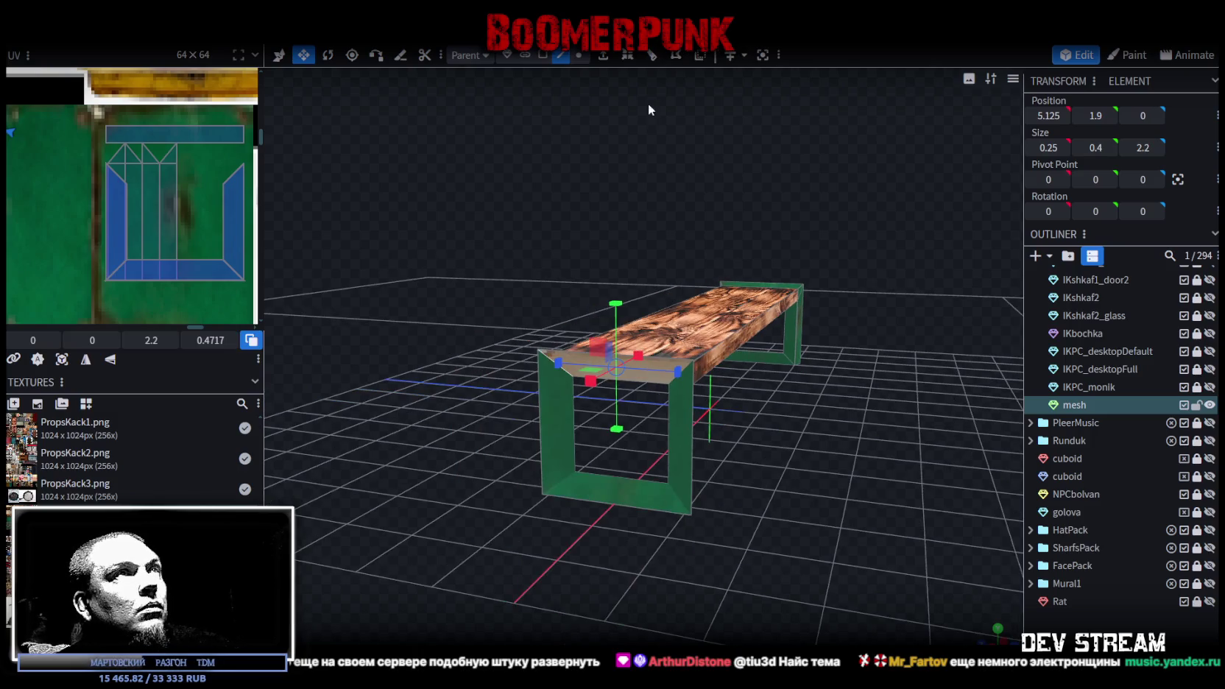
{"action": "left_click", "coordinate": [542, 56]}
{"action": "scroll", "coordinate": [559, 287], "scroll_direction": "up", "scroll_amount": 2}
{"action": "left_click", "coordinate": [684, 441]}
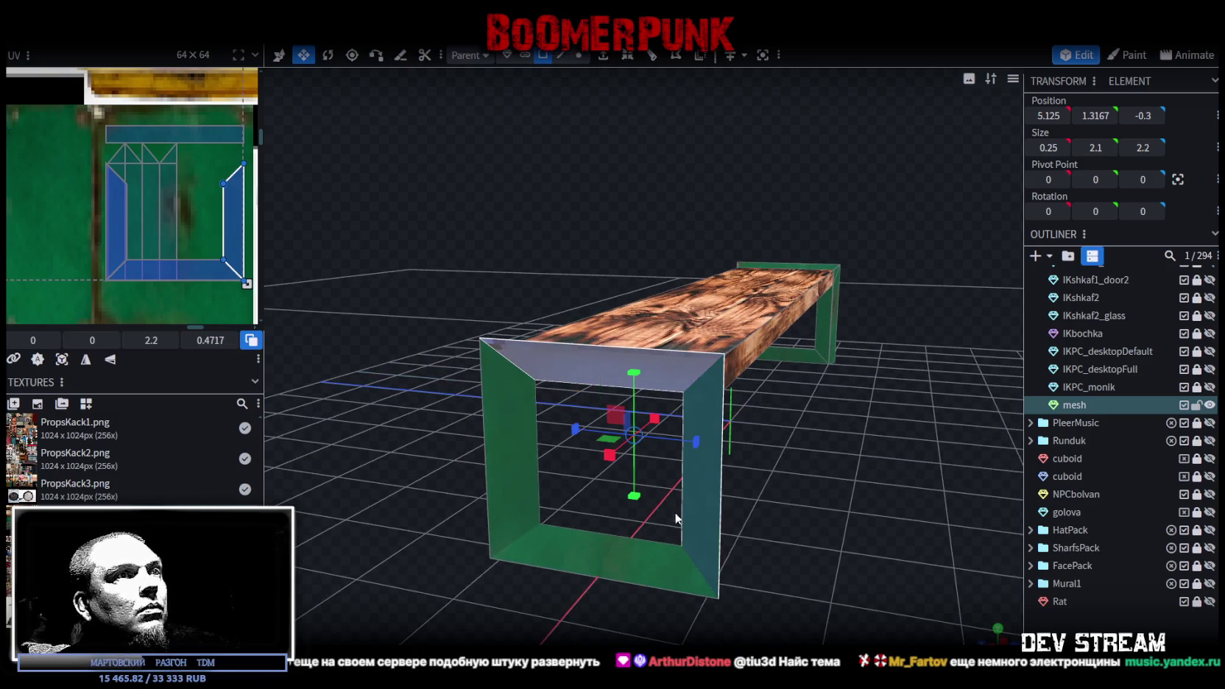
{"action": "left_click", "coordinate": [545, 521], "text": "shift"}
{"action": "mouse_move", "coordinate": [543, 476]}
{"action": "left_mouse_down"}
{"action": "mouse_move", "coordinate": [655, 480]}
{"action": "mouse_move", "coordinate": [567, 472]}
{"action": "left_mouse_up"}
{"action": "left_click", "coordinate": [608, 395], "text": "shift"}
{"action": "left_click", "coordinate": [646, 446], "text": "shift"}
{"action": "left_click", "coordinate": [555, 498], "text": "shift"}
{"action": "left_click", "coordinate": [509, 486], "text": "shift"}
{"action": "mouse_move", "coordinate": [509, 486]}
{"action": "left_mouse_down"}
{"action": "mouse_move", "coordinate": [619, 540]}
{"action": "mouse_move", "coordinate": [826, 349]}
{"action": "mouse_move", "coordinate": [904, 315]}
{"action": "left_mouse_up"}
{"action": "left_click", "coordinate": [874, 343], "text": "shift"}
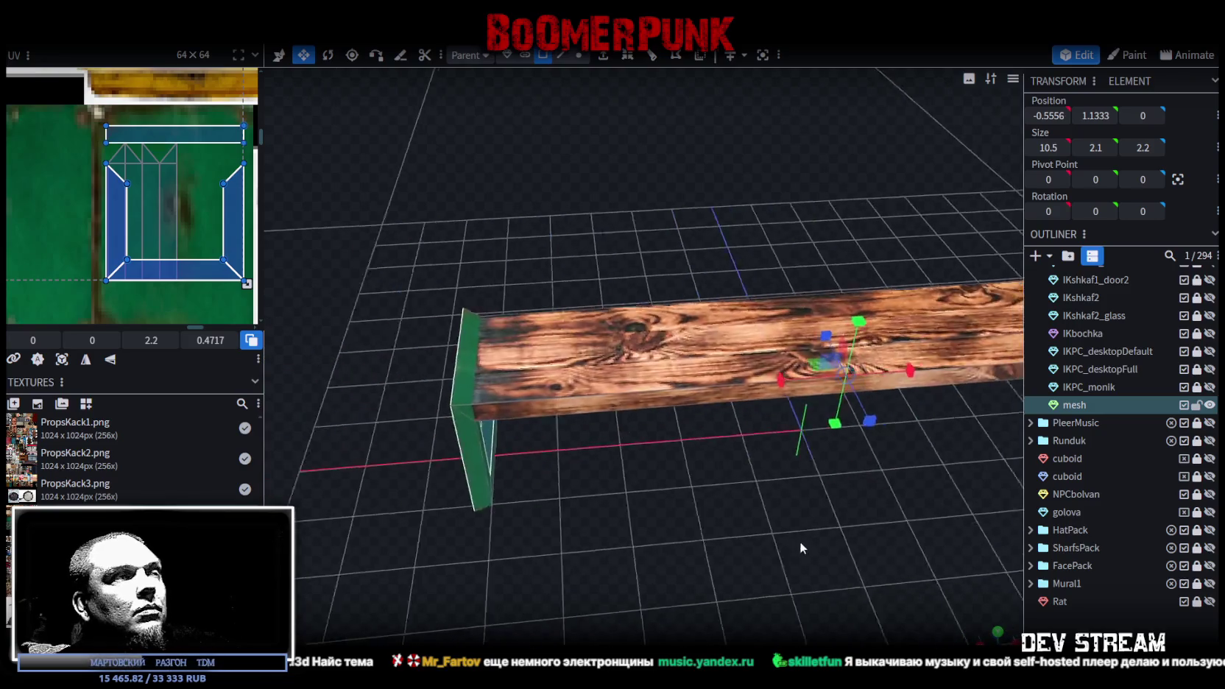
- Undo the extra leg-face selection, frame an orthographic end-on view, and save as PropsPack1.bbmodel
{"action": "key", "text": "ctrl+z"}
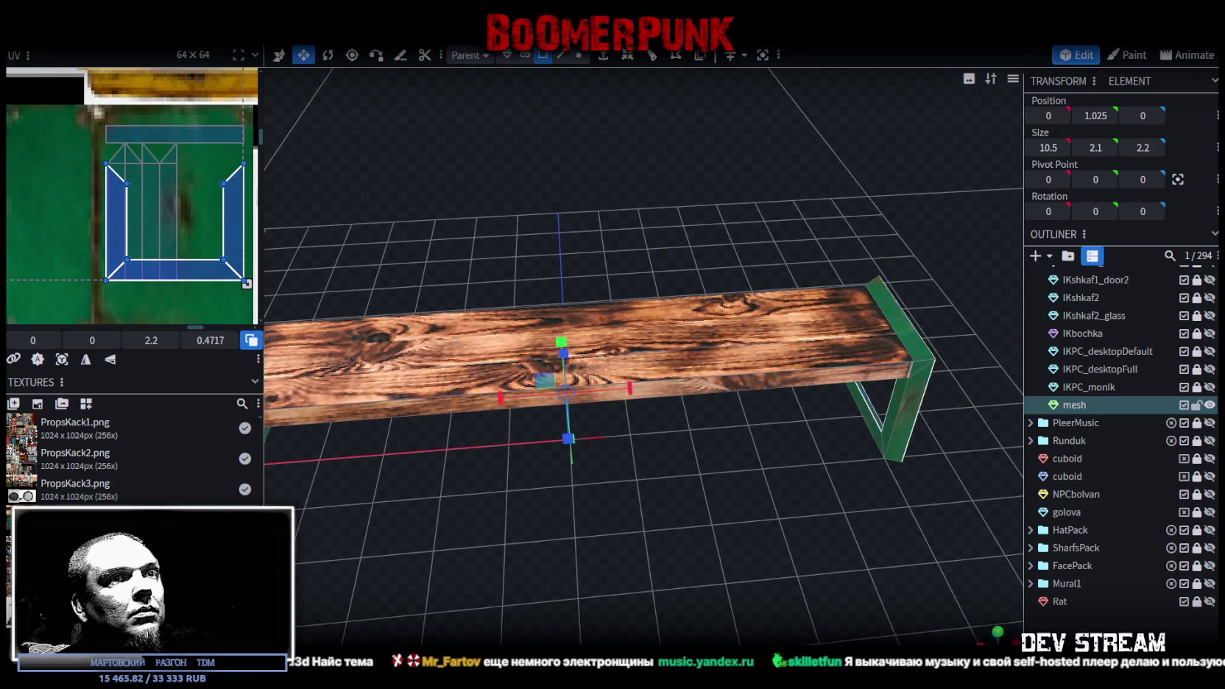
{"action": "key", "text": "KP_3"}
{"action": "scroll", "coordinate": [740, 515], "scroll_direction": "up", "scroll_amount": 1}
{"action": "scroll", "coordinate": [739, 506], "scroll_direction": "up", "scroll_amount": 1}
{"action": "scroll", "coordinate": [742, 508], "scroll_direction": "up", "scroll_amount": 3}
{"action": "right_click_drag", "start_coordinate": [767, 535], "coordinate": [796, 478]}
{"action": "key", "text": "ctrl+s"}
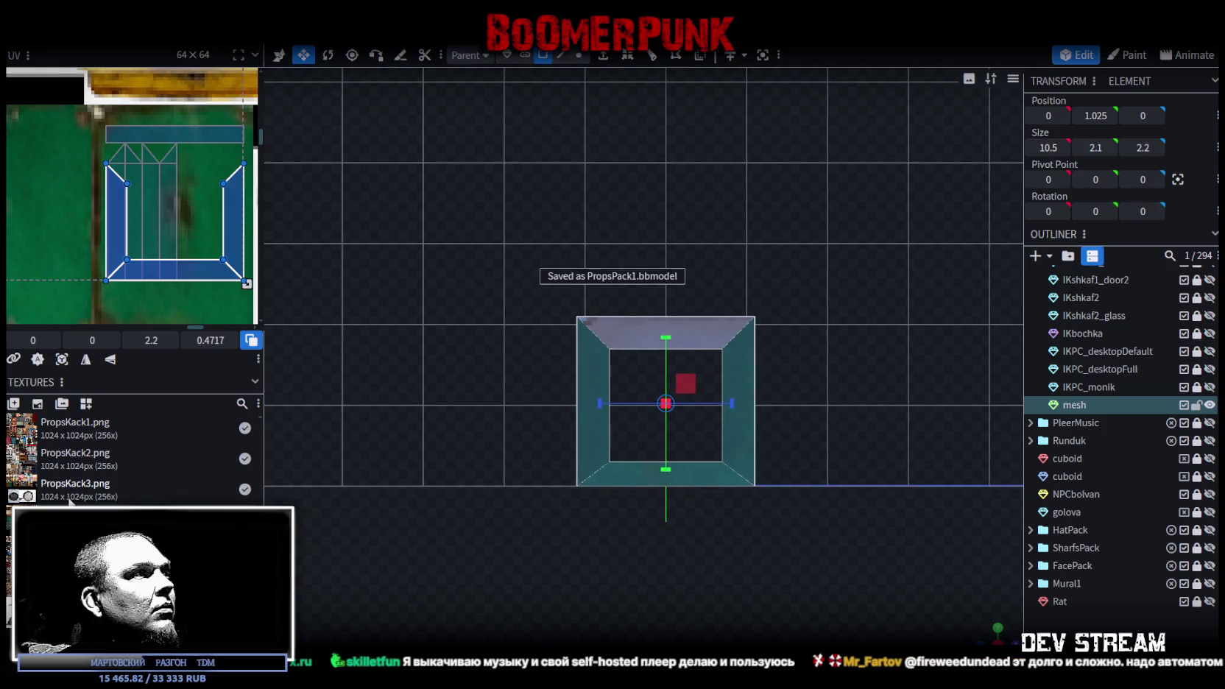
- Project the selected faces' UVs from view, then move and enlarge them onto the green metal texture
{"action": "left_click", "coordinate": [63, 359]}
{"action": "scroll", "coordinate": [251, 218], "scroll_direction": "up", "scroll_amount": 2}
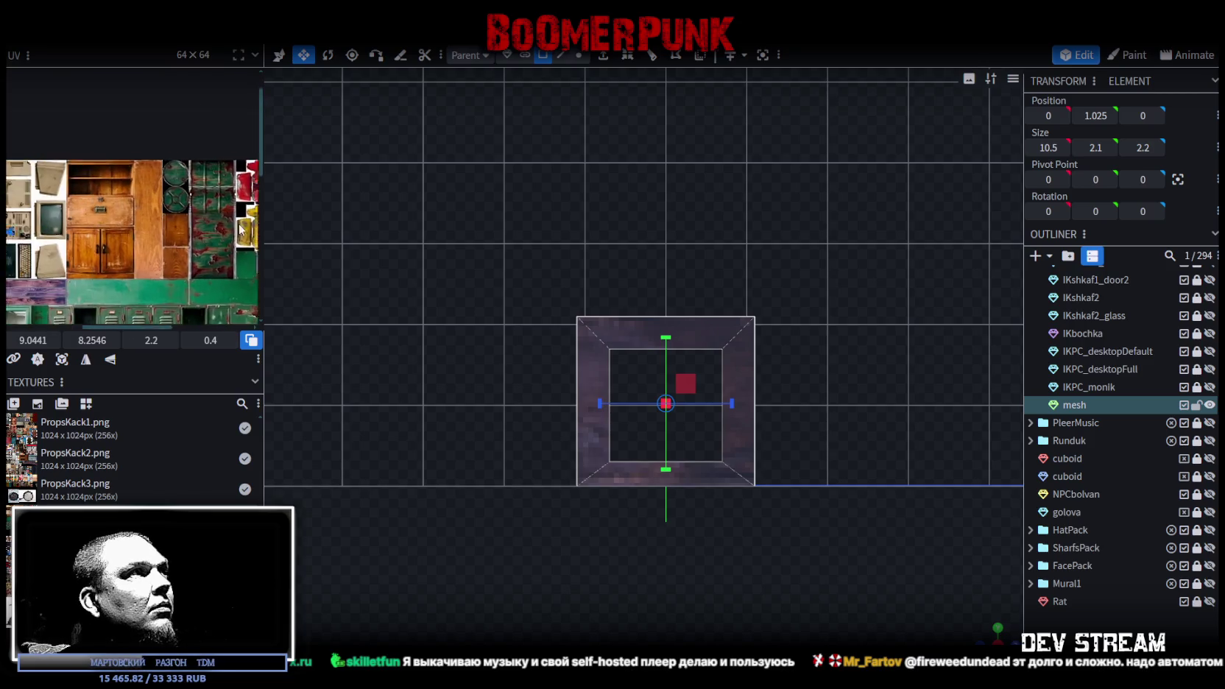
{"action": "scroll", "coordinate": [252, 218], "scroll_direction": "up", "scroll_amount": 2}
{"action": "left_click_drag", "start_coordinate": [51, 221], "coordinate": [41, 237]}
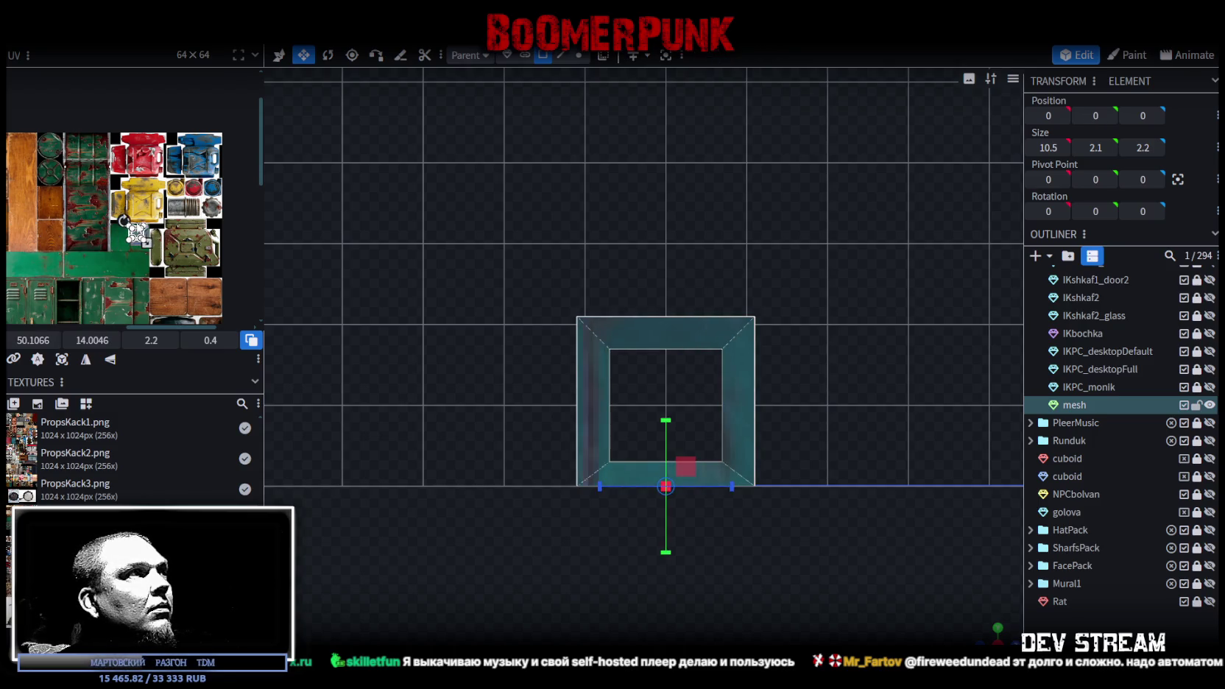
{"action": "scroll", "coordinate": [133, 236], "scroll_direction": "up", "scroll_amount": 3}
{"action": "scroll", "coordinate": [103, 240], "scroll_direction": "up", "scroll_amount": 2}
{"action": "left_click_drag", "start_coordinate": [100, 241], "coordinate": [120, 264]}
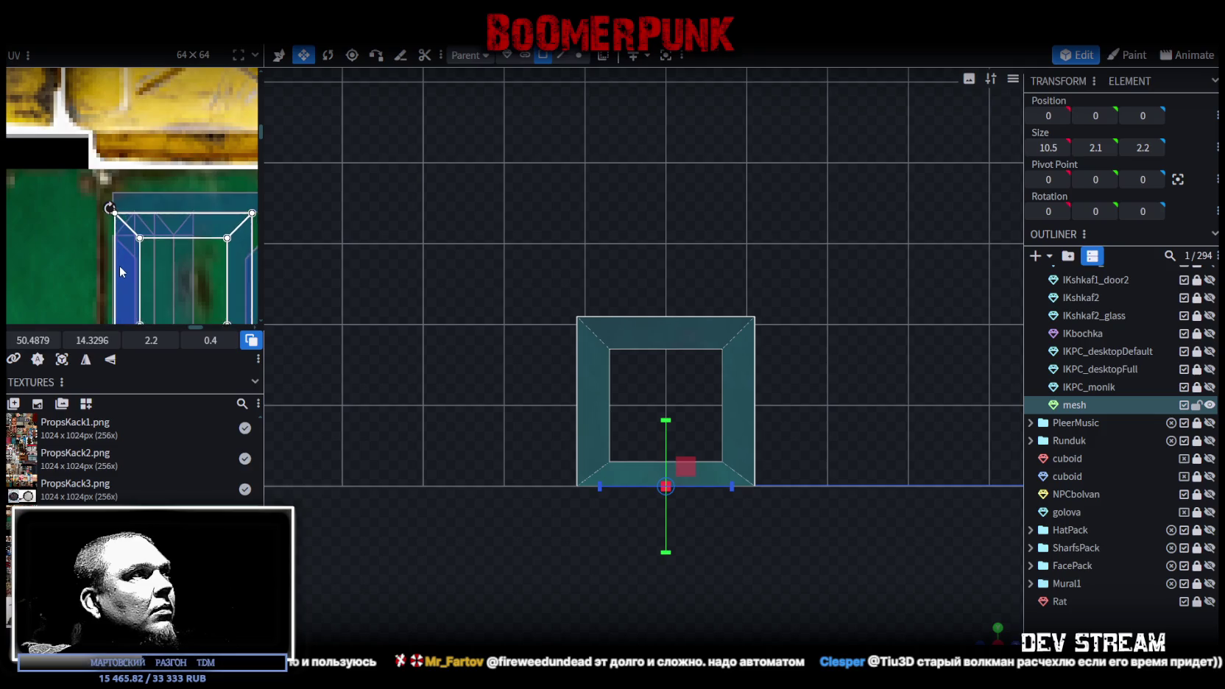
{"action": "scroll", "coordinate": [178, 244], "scroll_direction": "down", "scroll_amount": 2}
{"action": "scroll", "coordinate": [105, 220], "scroll_direction": "up", "scroll_amount": 2}
{"action": "scroll", "coordinate": [134, 188], "scroll_direction": "up", "scroll_amount": 2}
{"action": "left_click_drag", "start_coordinate": [134, 188], "coordinate": [152, 217]}
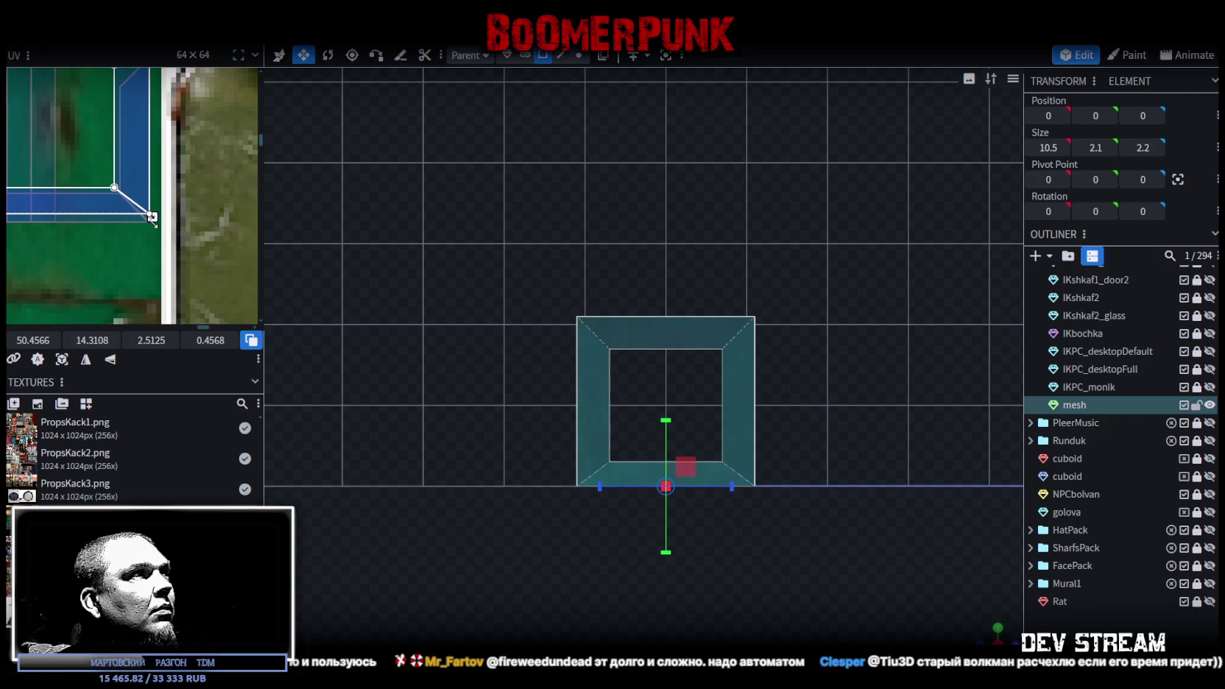
{"action": "scroll", "coordinate": [147, 215], "scroll_direction": "down", "scroll_amount": 3}
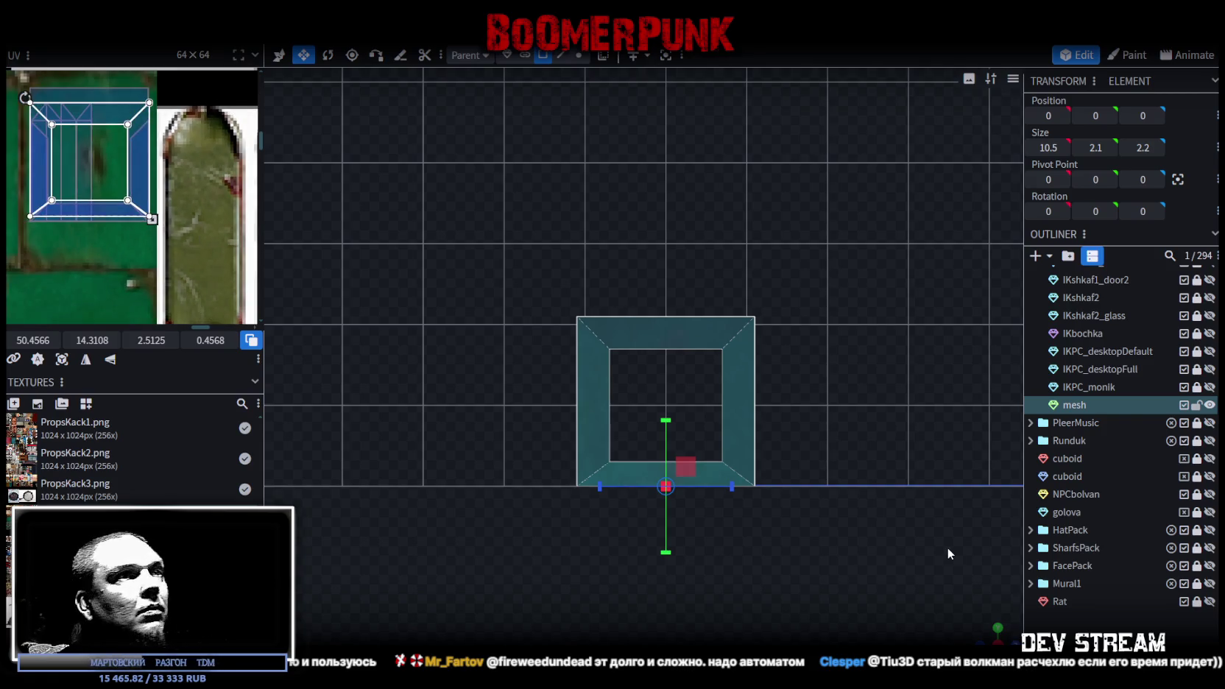
- In perspective view, shift the mapping down one unit and remap the far frame face onto the green square
{"action": "key", "text": "KP_0"}
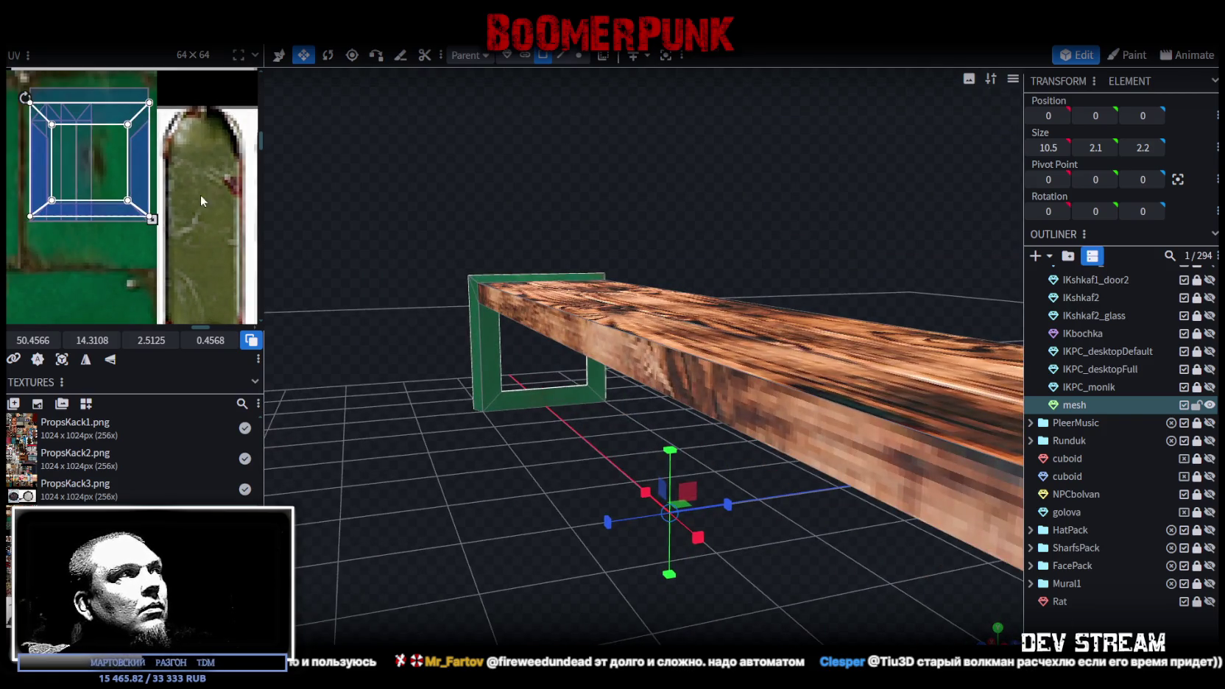
{"action": "scroll", "coordinate": [104, 204], "scroll_direction": "down", "scroll_amount": 2}
{"action": "left_click_drag", "start_coordinate": [87, 197], "coordinate": [84, 218]}
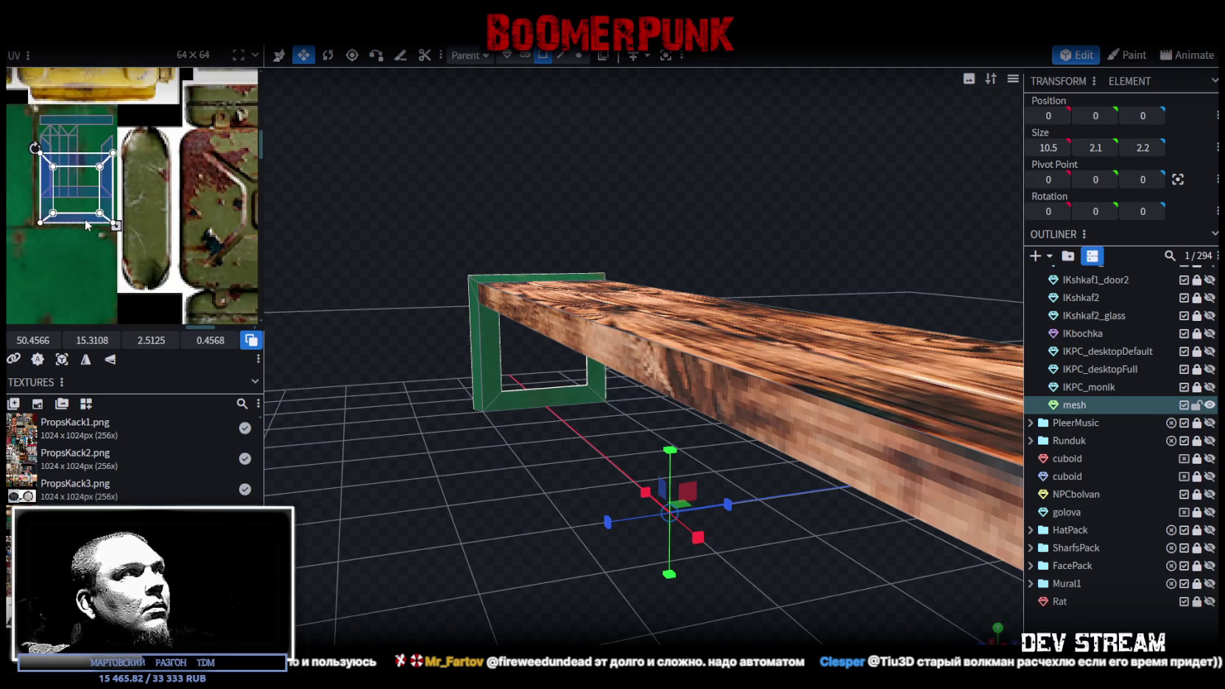
{"action": "scroll", "coordinate": [441, 324], "scroll_direction": "up", "scroll_amount": 2}
{"action": "mouse_move", "coordinate": [421, 336]}
{"action": "left_mouse_down"}
{"action": "mouse_move", "coordinate": [759, 462]}
{"action": "mouse_move", "coordinate": [684, 392]}
{"action": "left_mouse_up"}
{"action": "left_click", "coordinate": [552, 368]}
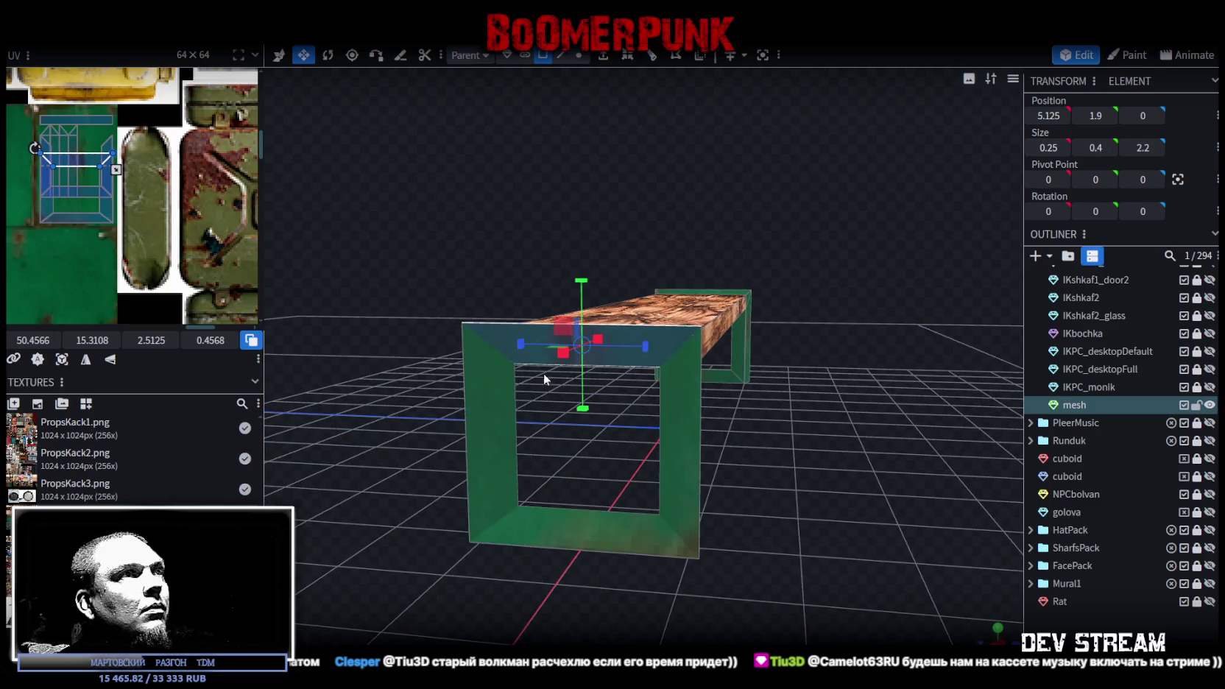
{"action": "scroll", "coordinate": [62, 228], "scroll_direction": "up", "scroll_amount": 3}
{"action": "left_click_drag", "start_coordinate": [241, 259], "coordinate": [199, 250]}
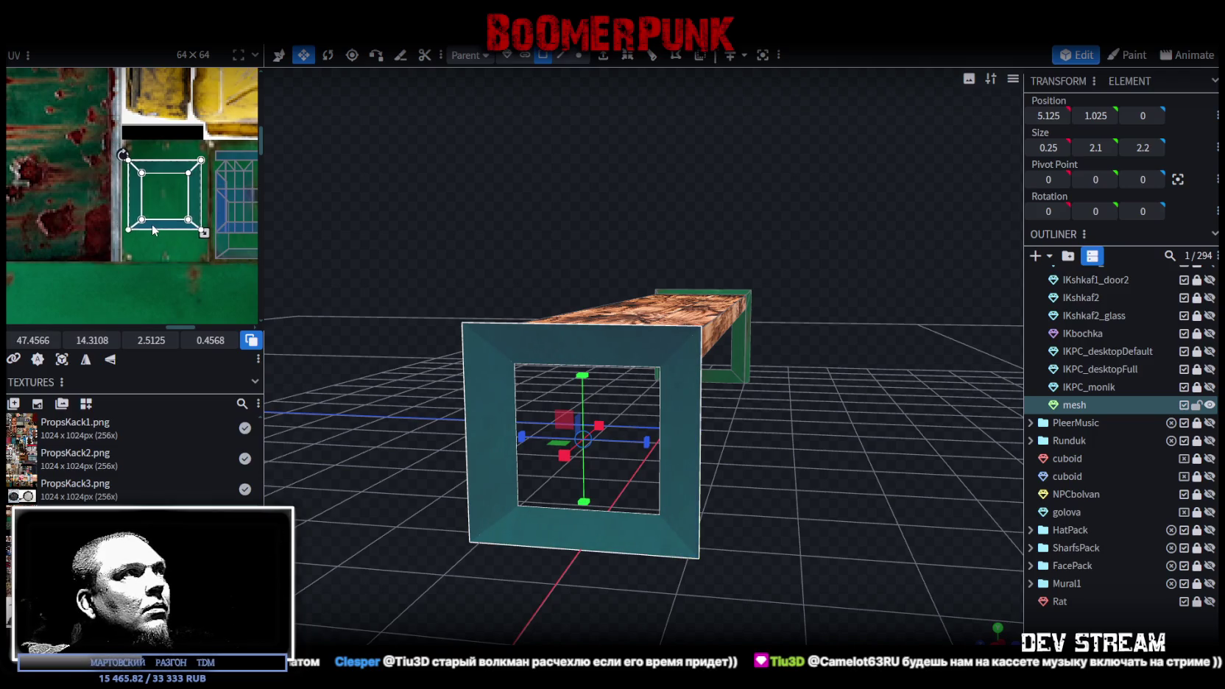
{"action": "left_click", "coordinate": [895, 513]}
{"action": "left_click_drag", "start_coordinate": [895, 513], "coordinate": [657, 498]}
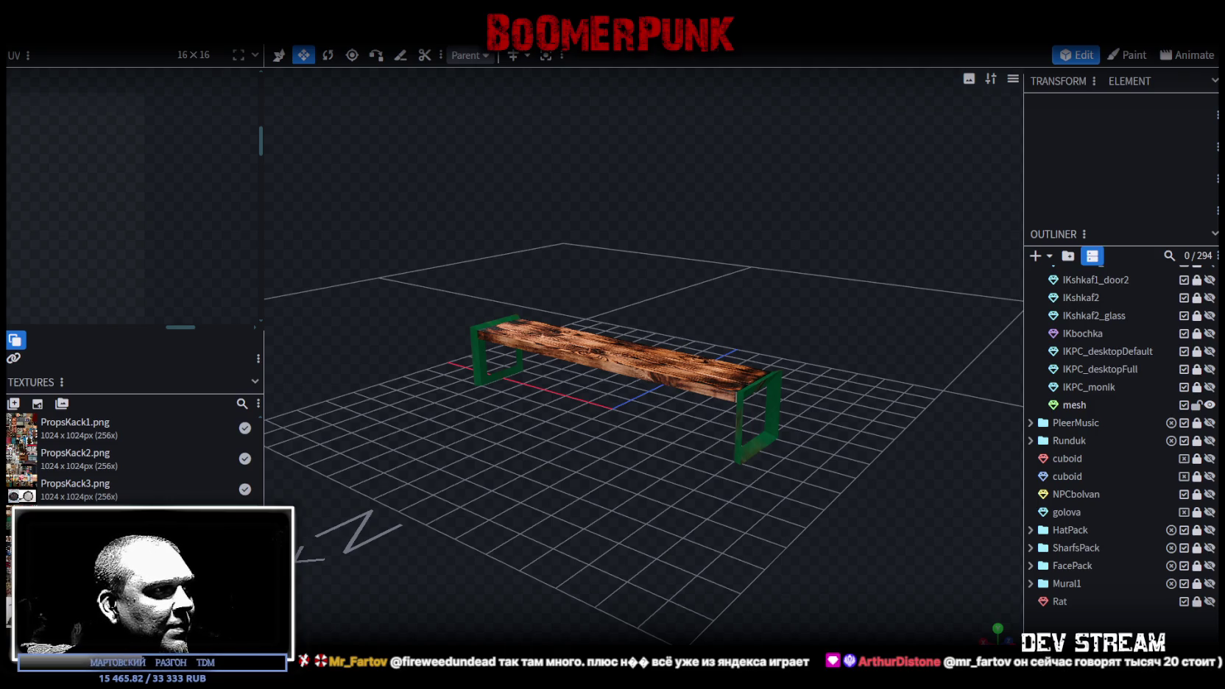
- Bring up the Winamp player and nudge its window slightly upward
{"action": "key", "text": "alt+Tab"}
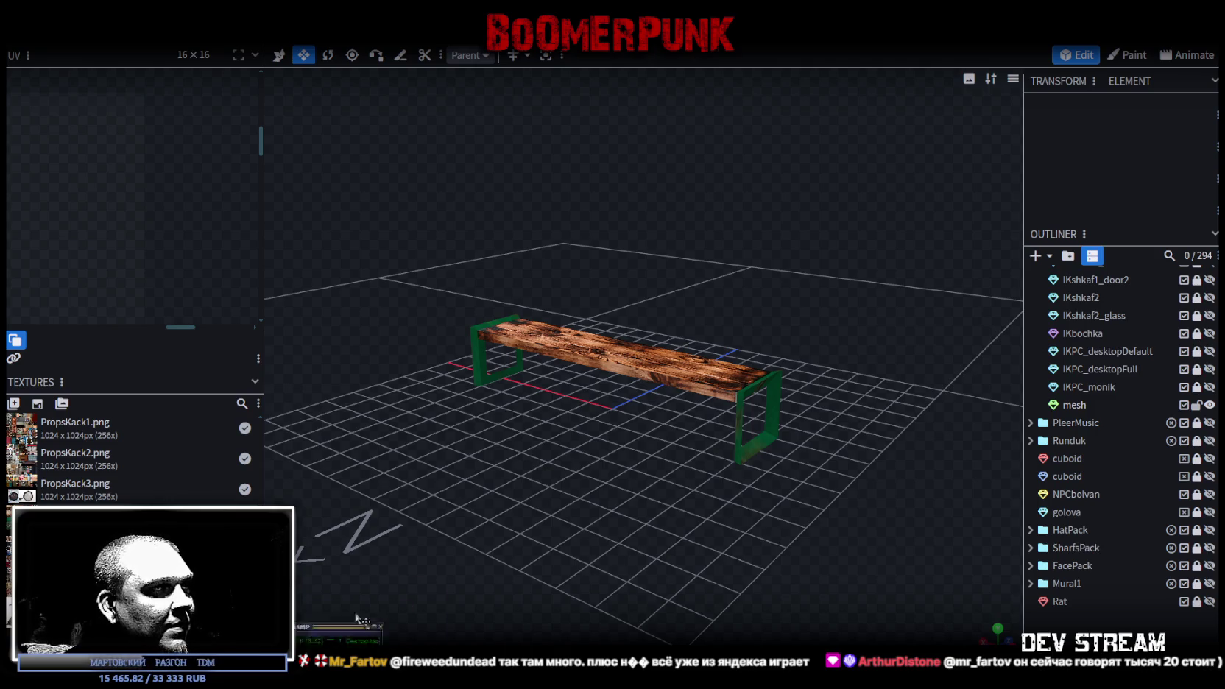
{"action": "left_click_drag", "start_coordinate": [668, 133], "coordinate": [670, 126]}
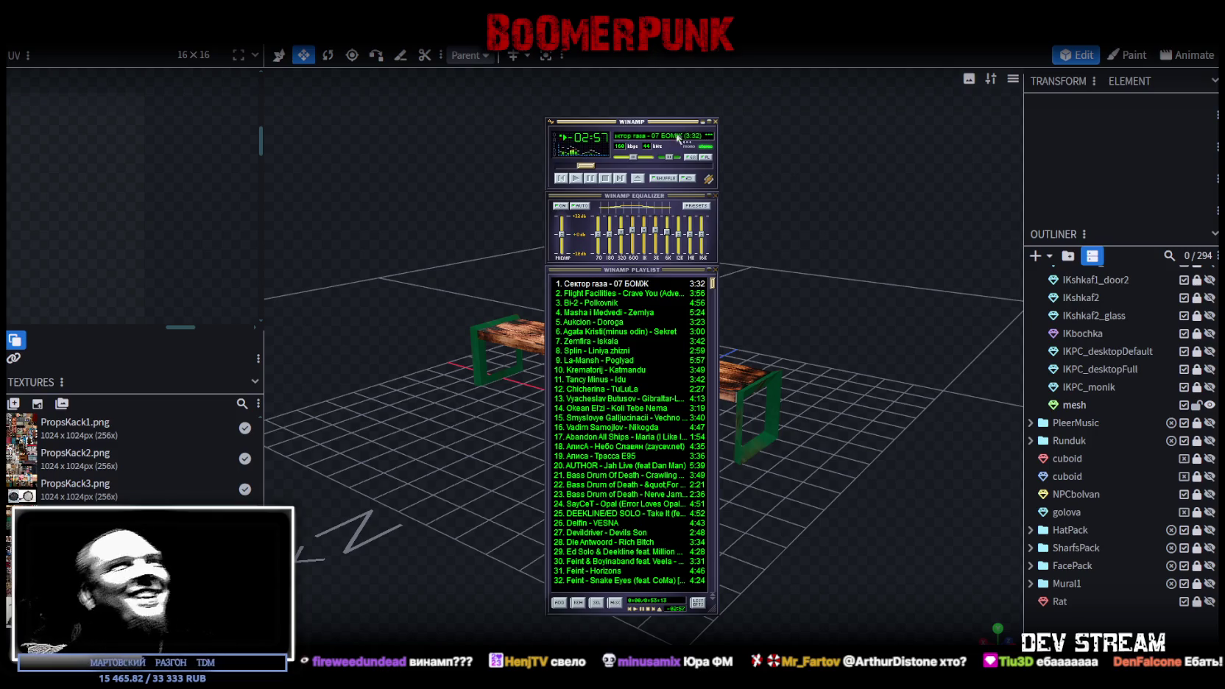
- Close Winamp and scroll through the mp3 tracks in the Files > Music folder
{"action": "left_click", "coordinate": [703, 121]}
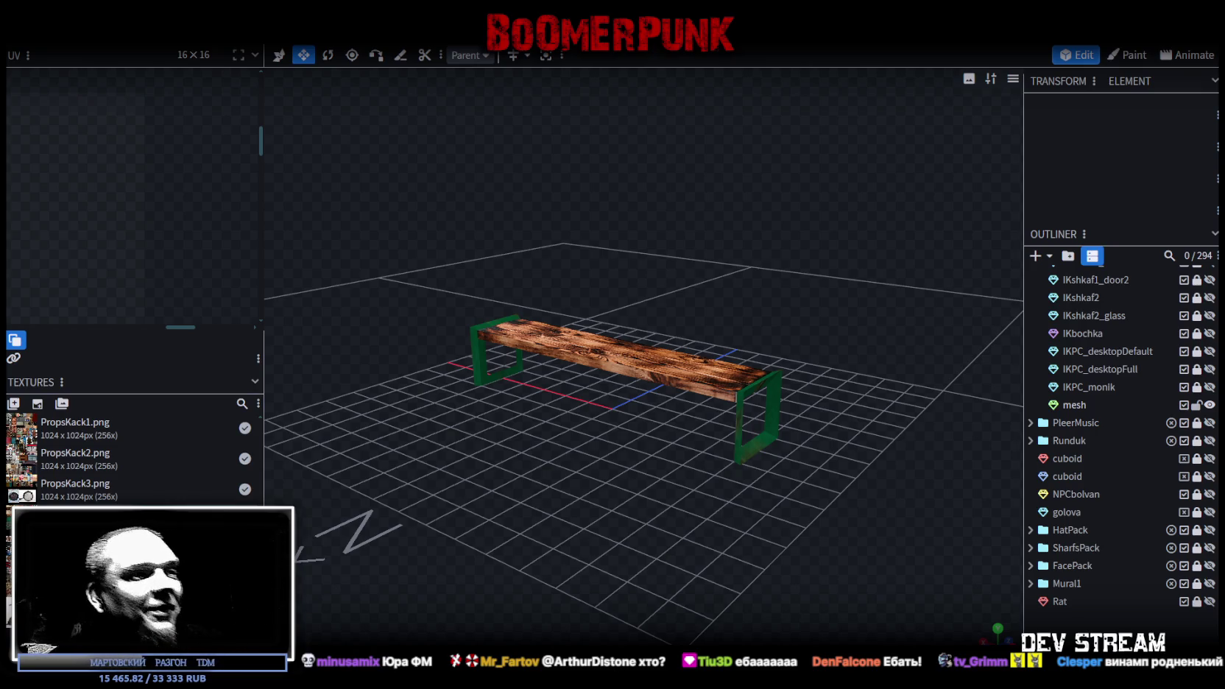
{"action": "key", "text": "alt+Tab"}
{"action": "scroll", "coordinate": [621, 390], "scroll_direction": "down", "scroll_amount": 15}
{"action": "scroll", "coordinate": [619, 397], "scroll_direction": "down", "scroll_amount": 15}
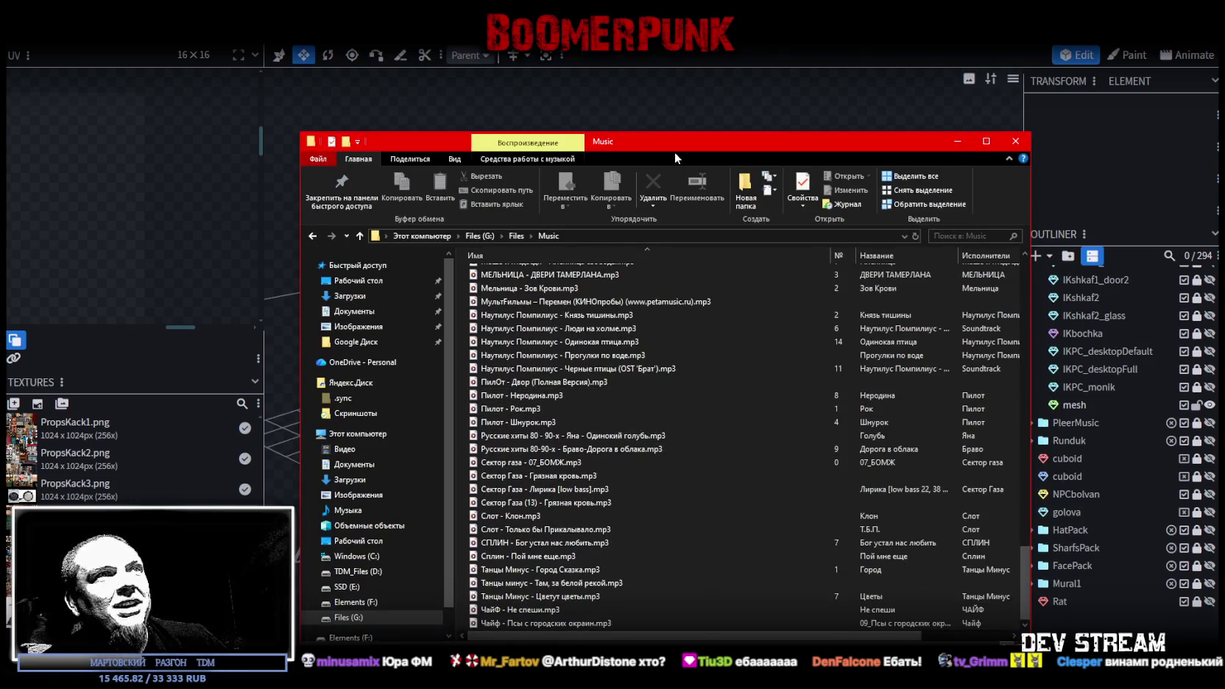
- Leave the Music folder and orbit and zoom Blockbench's viewport onto the bench
{"action": "key", "text": "alt+Tab"}
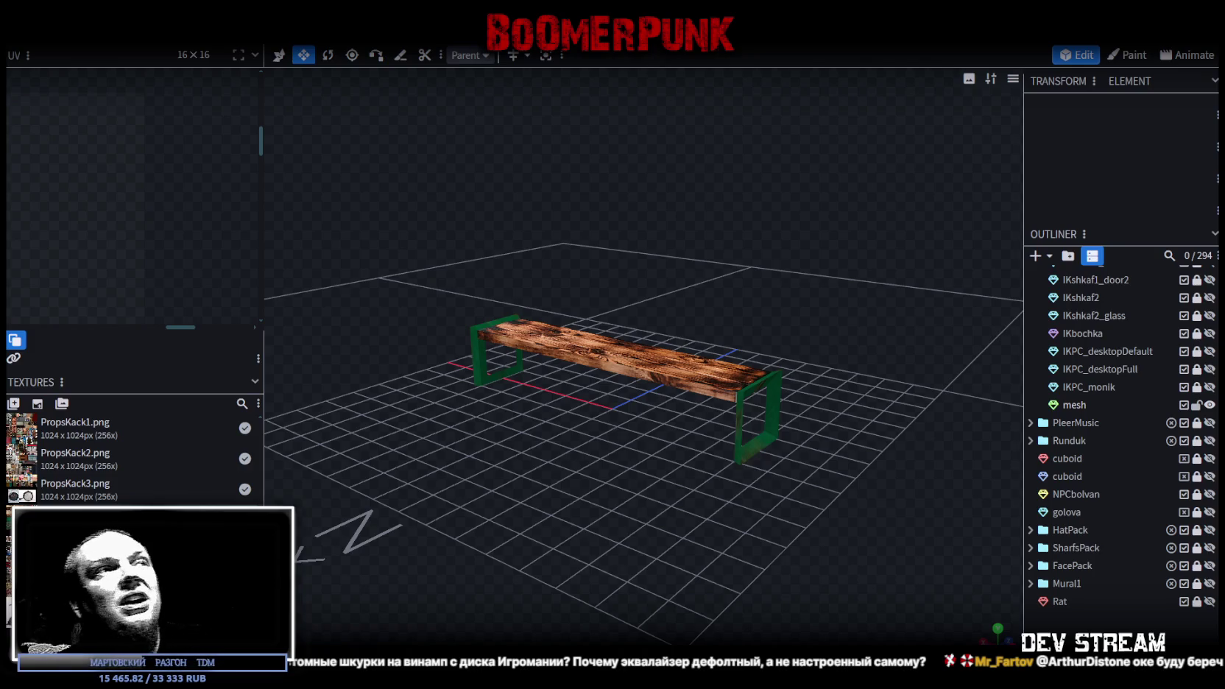
{"action": "left_click_drag", "start_coordinate": [592, 471], "coordinate": [706, 494]}
{"action": "scroll", "coordinate": [706, 495], "scroll_direction": "up", "scroll_amount": 3}
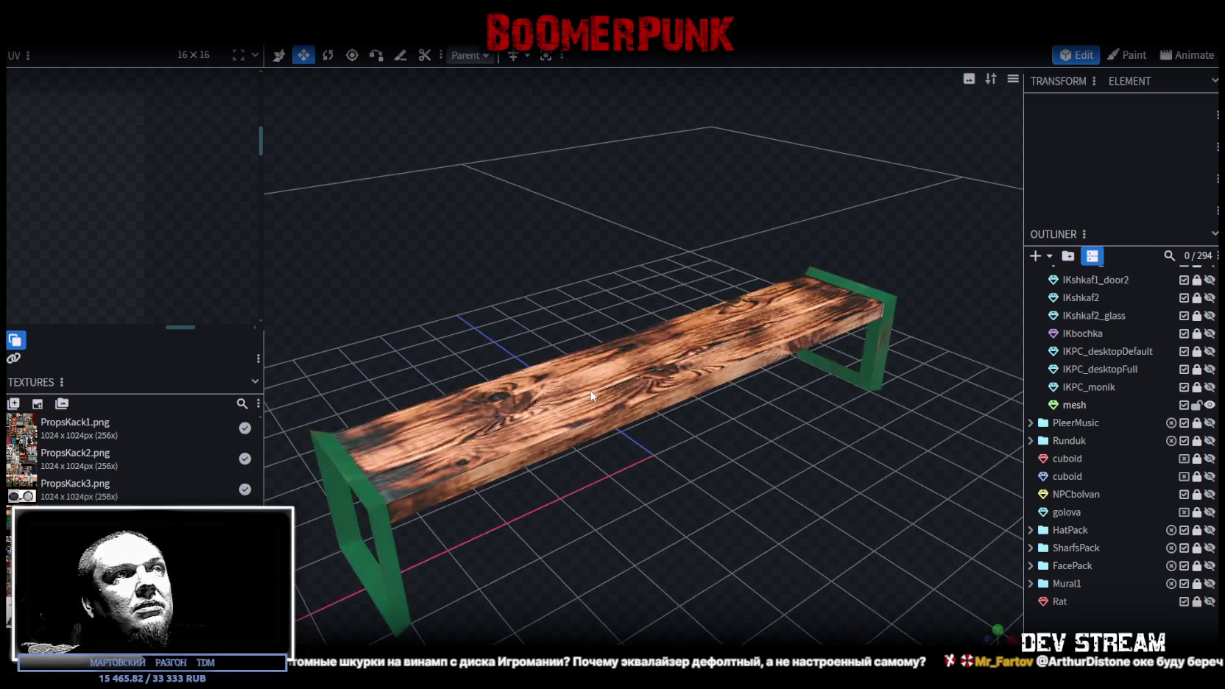
- Pick a face of the bench mesh, then bring up the forum-gta.ru Winamp skins page
{"action": "left_click", "coordinate": [581, 442]}
{"action": "mouse_move", "coordinate": [581, 548]}
{"action": "left_mouse_down"}
{"action": "mouse_move", "coordinate": [496, 444]}
{"action": "mouse_move", "coordinate": [523, 527]}
{"action": "mouse_move", "coordinate": [522, 478]}
{"action": "left_mouse_up"}
{"action": "left_click", "coordinate": [495, 444]}
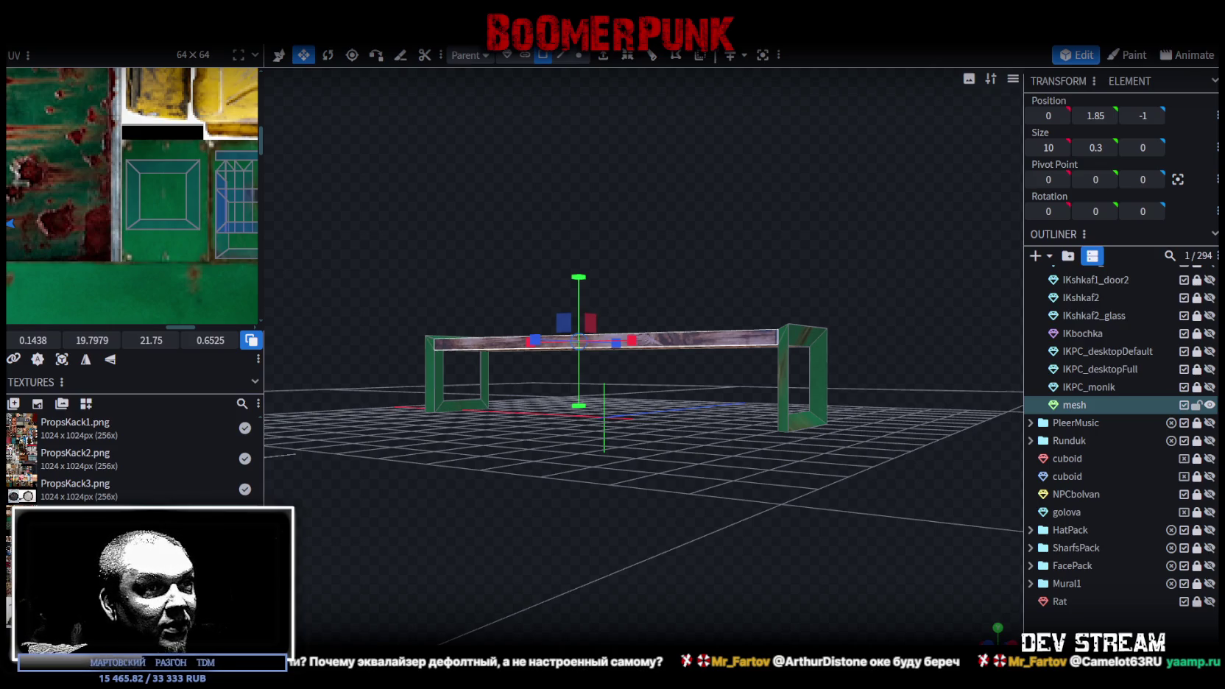
{"action": "left_click_drag", "start_coordinate": [835, 277], "coordinate": [835, 68]}
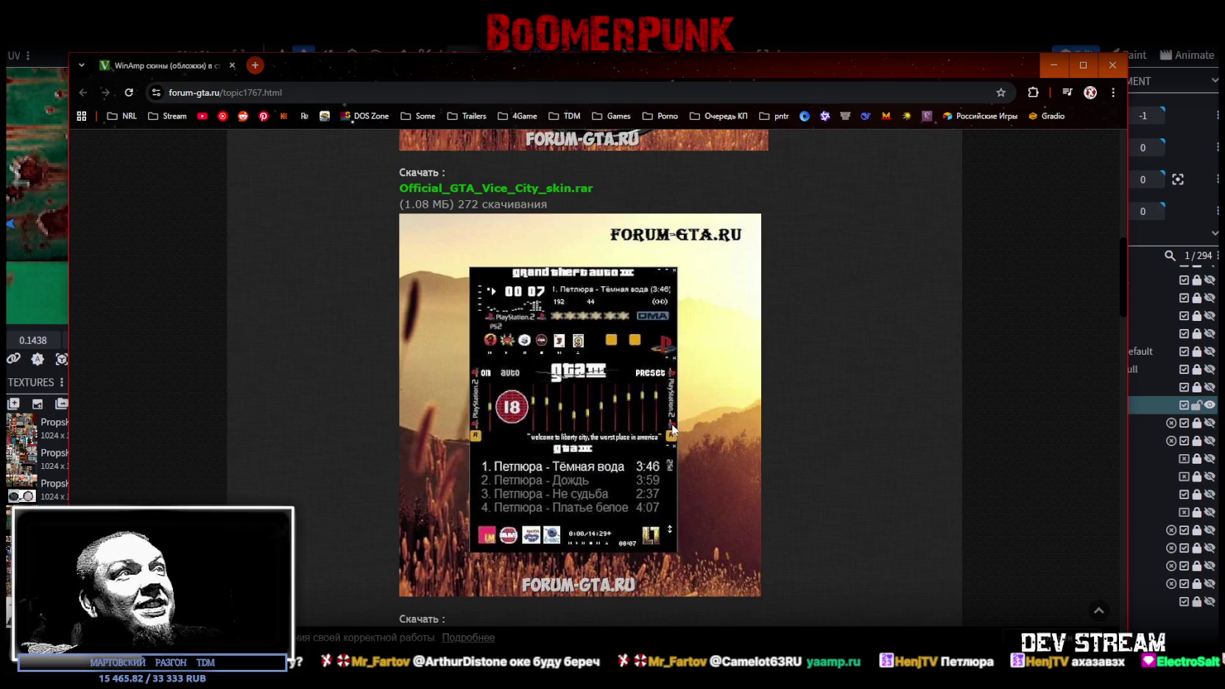
- Switch from the forum page to the archive.org GTA3_by_Neecher_v1_1 Winamp skin page
{"action": "key", "text": "alt+Tab"}
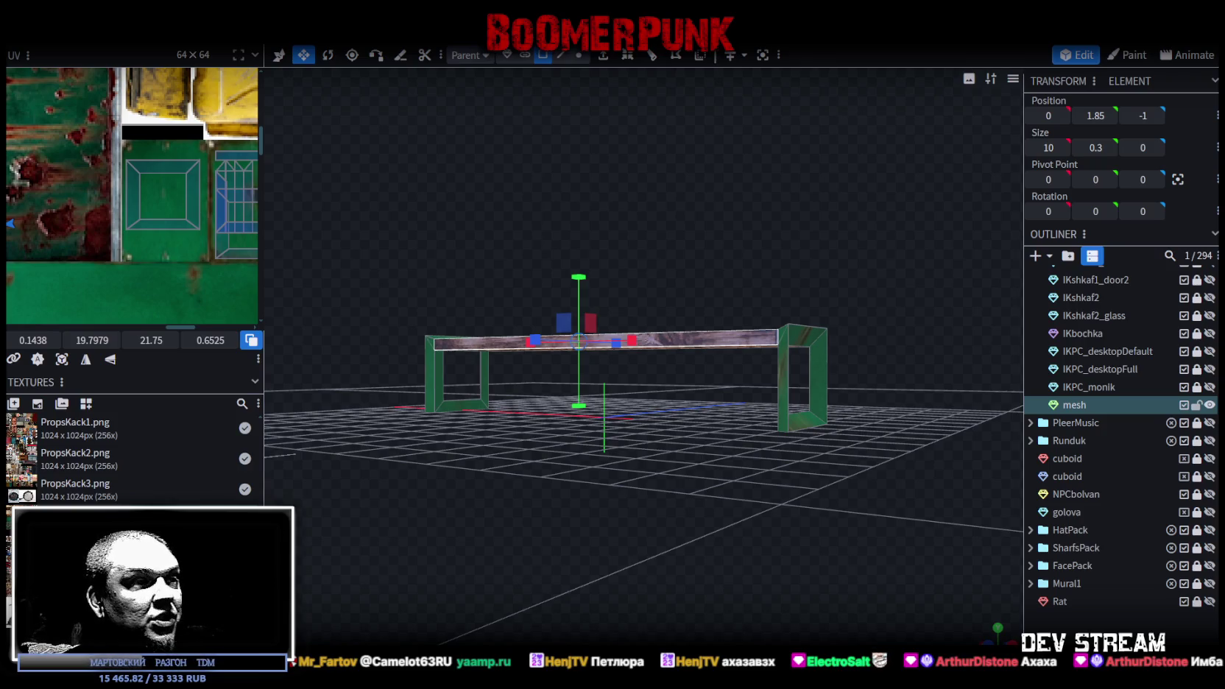
{"action": "key", "text": "alt+Tab"}
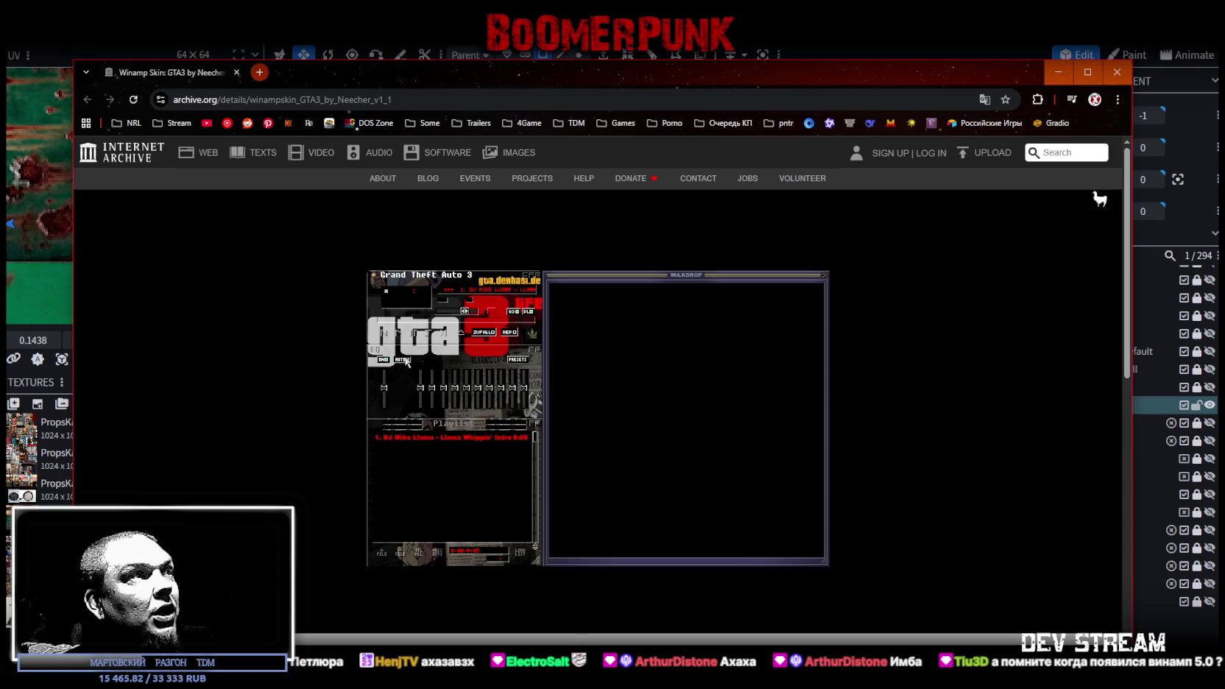
- Set Webamp volume to 0%, toggle shuffle, load the Dance EQ preset, then return to Blockbench
{"action": "mouse_move", "coordinate": [465, 312]}
{"action": "left_mouse_down"}
{"action": "mouse_move", "coordinate": [445, 315]}
{"action": "mouse_move", "coordinate": [465, 312]}
{"action": "left_mouse_up"}
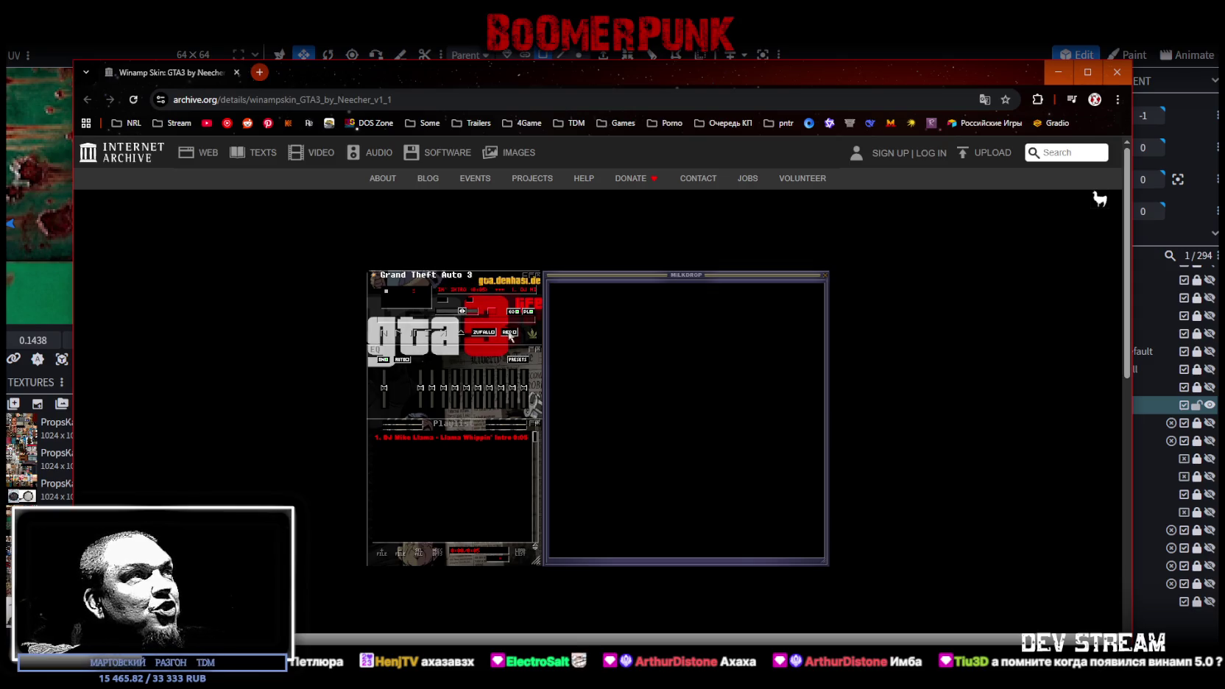
{"action": "left_click", "coordinate": [484, 333]}
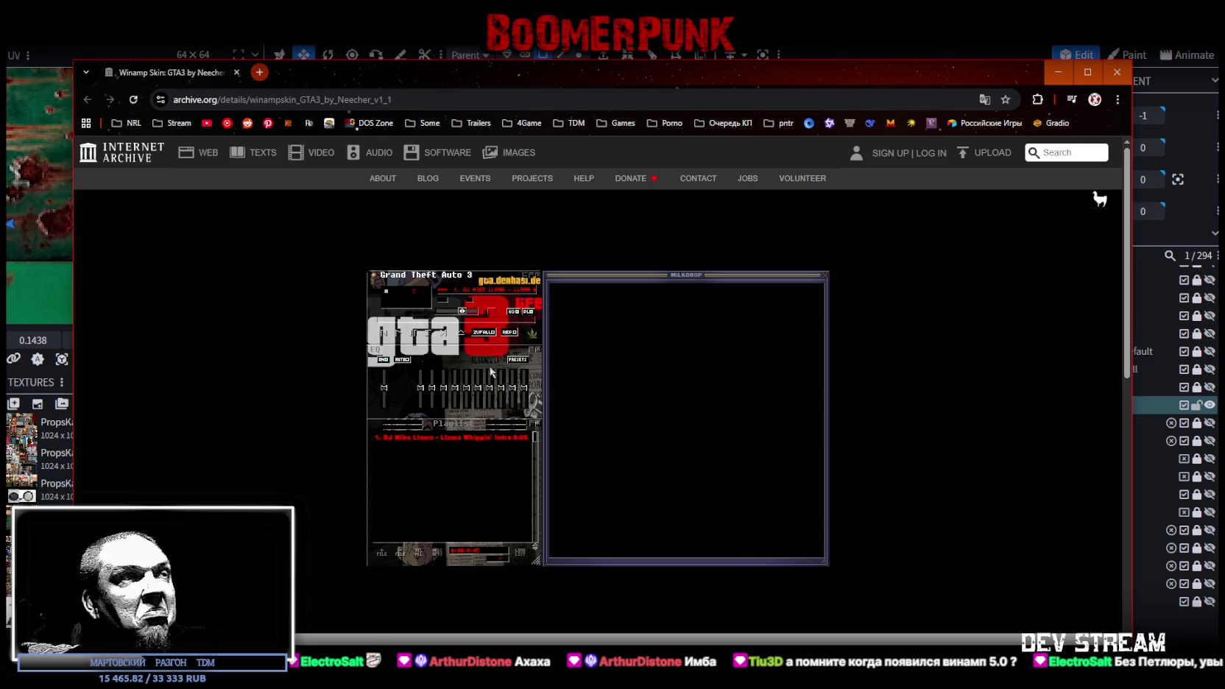
{"action": "left_click_drag", "start_coordinate": [451, 388], "coordinate": [502, 381]}
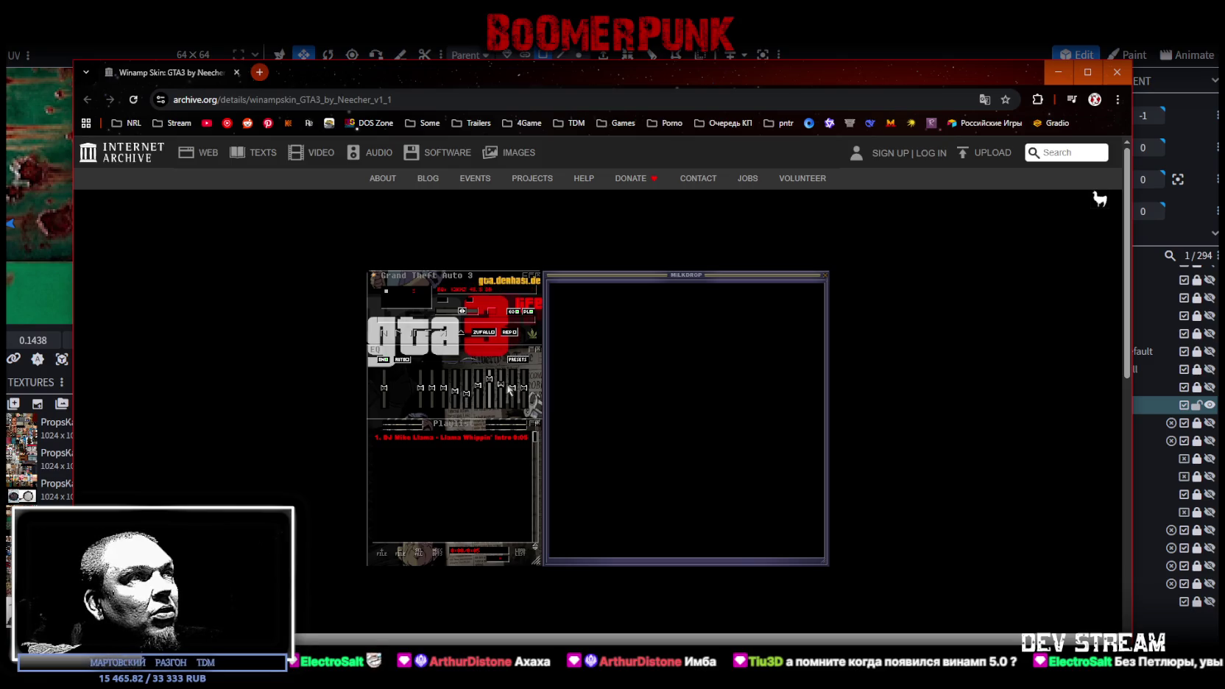
{"action": "left_click", "coordinate": [518, 359]}
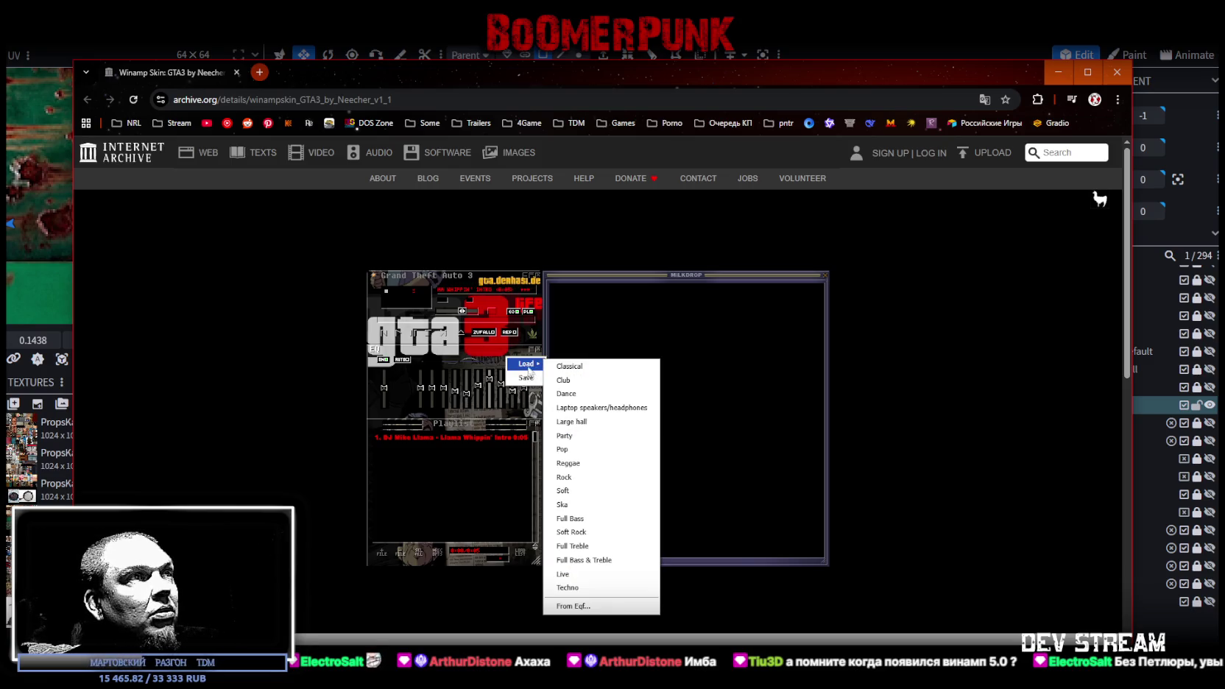
{"action": "mouse_move", "coordinate": [525, 364]}
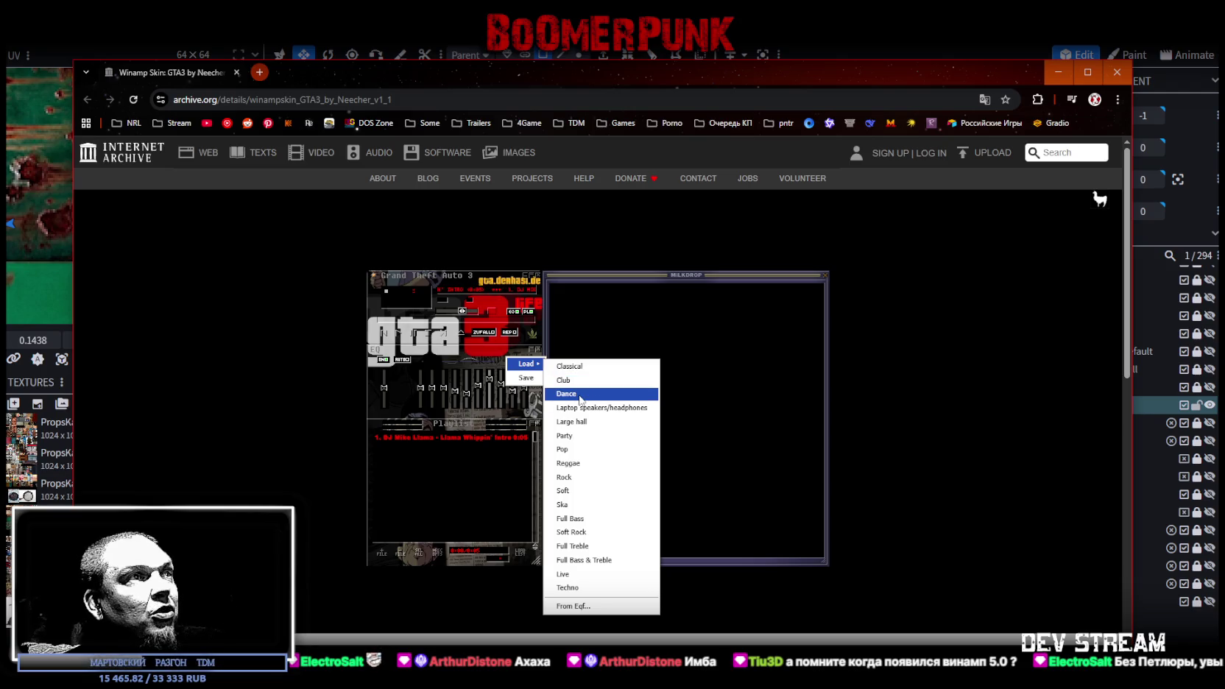
{"action": "left_click", "coordinate": [581, 394]}
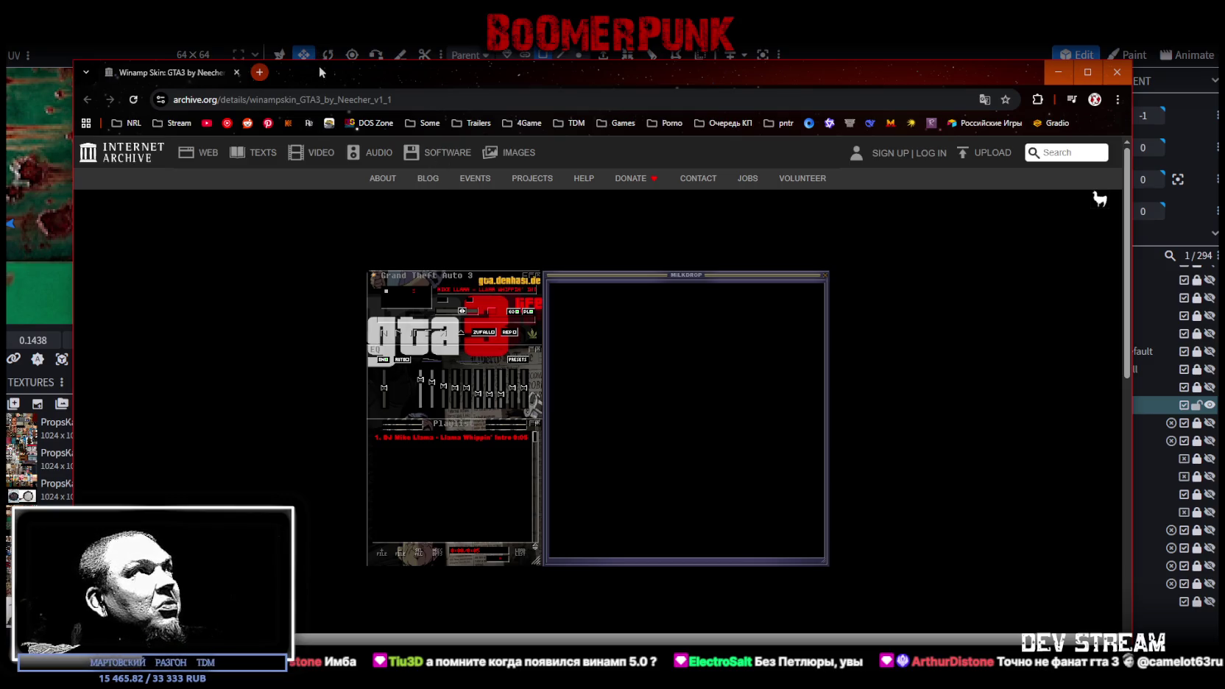
{"action": "key", "text": "alt+Tab"}
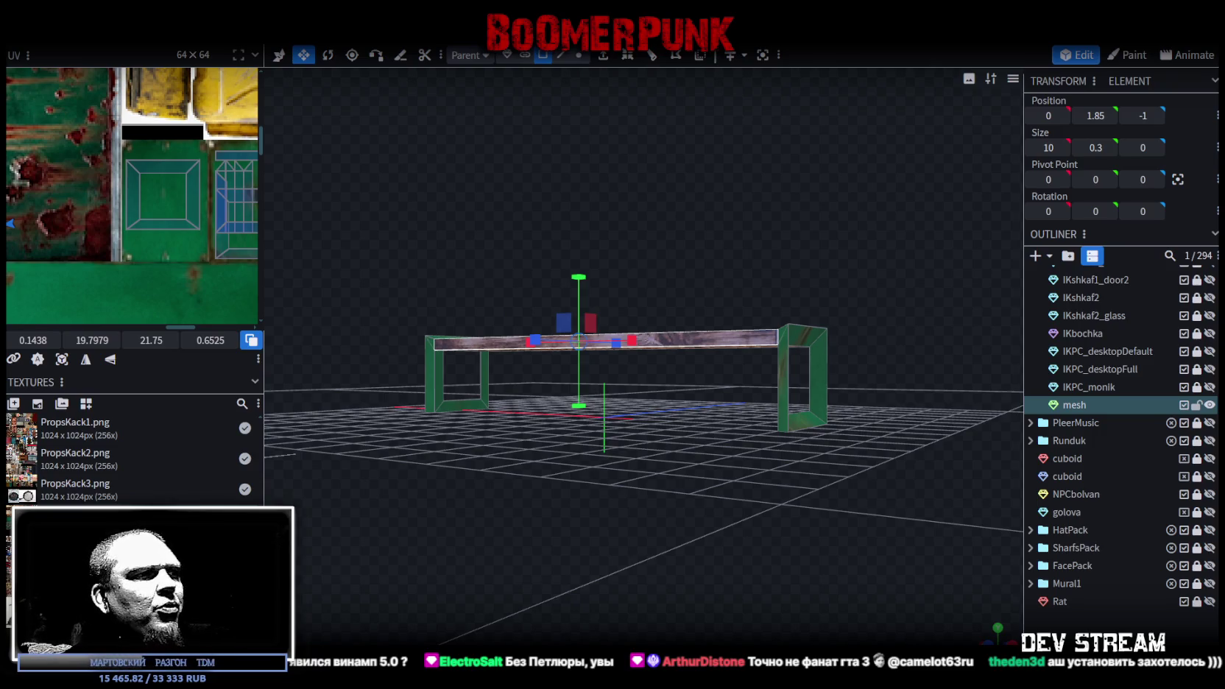
{"action": "mouse_move", "coordinate": [566, 354]}
{"action": "left_mouse_down"}
{"action": "mouse_move", "coordinate": [619, 188]}
{"action": "mouse_move", "coordinate": [636, 532]}
{"action": "mouse_move", "coordinate": [715, 534]}
{"action": "left_mouse_up"}
{"action": "left_click", "coordinate": [636, 531]}
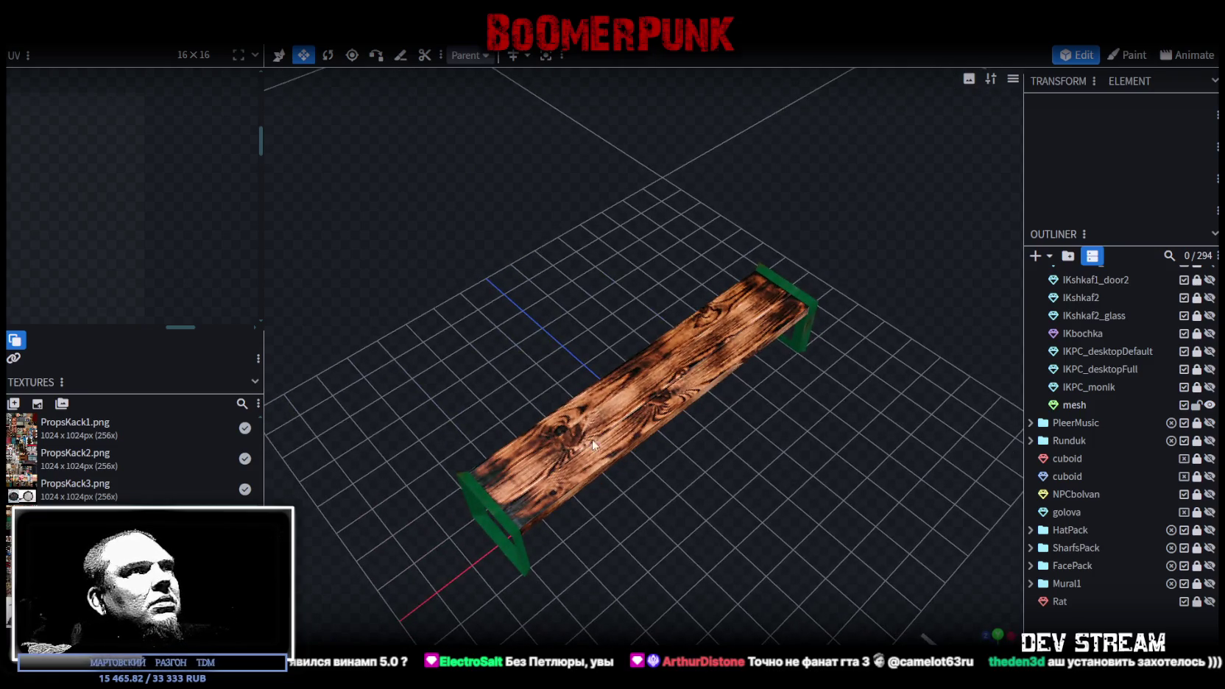
{"action": "left_click", "coordinate": [593, 445]}
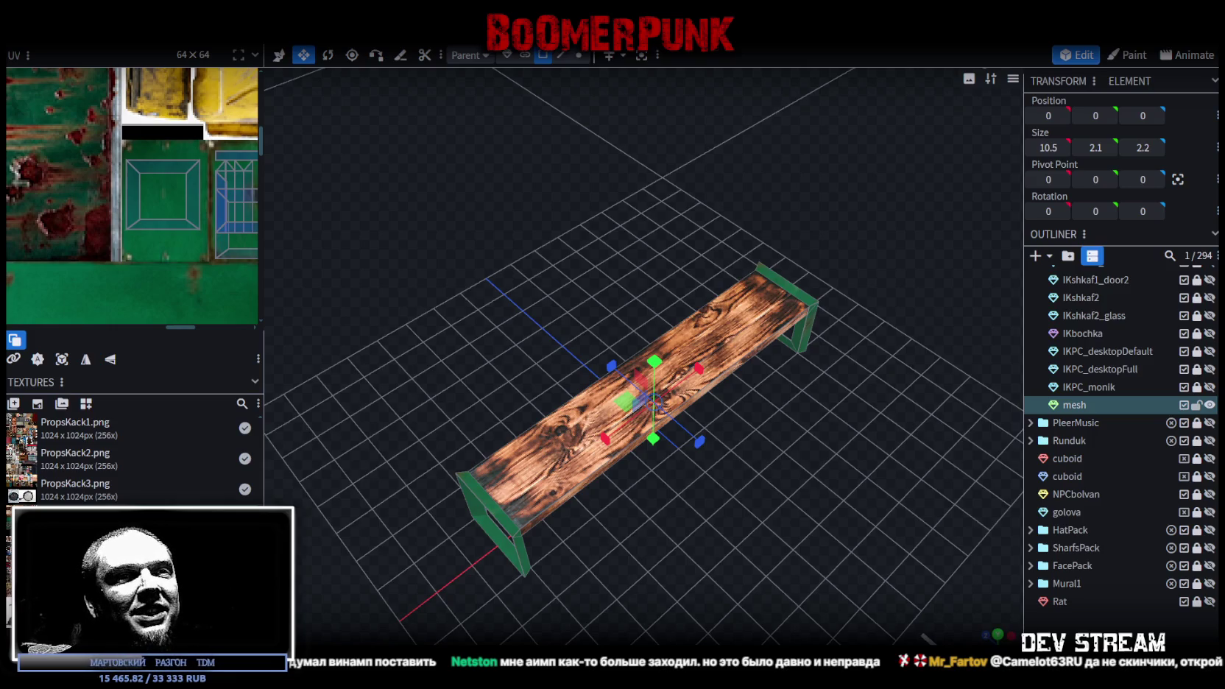
- Rename the bench mesh to IKlavka1
{"action": "mouse_move", "coordinate": [782, 428]}
{"action": "left_mouse_down"}
{"action": "mouse_move", "coordinate": [813, 404]}
{"action": "mouse_move", "coordinate": [920, 404]}
{"action": "left_mouse_up"}
{"action": "double_click", "coordinate": [1091, 408]}
{"action": "type", "text": "IKlavka"}
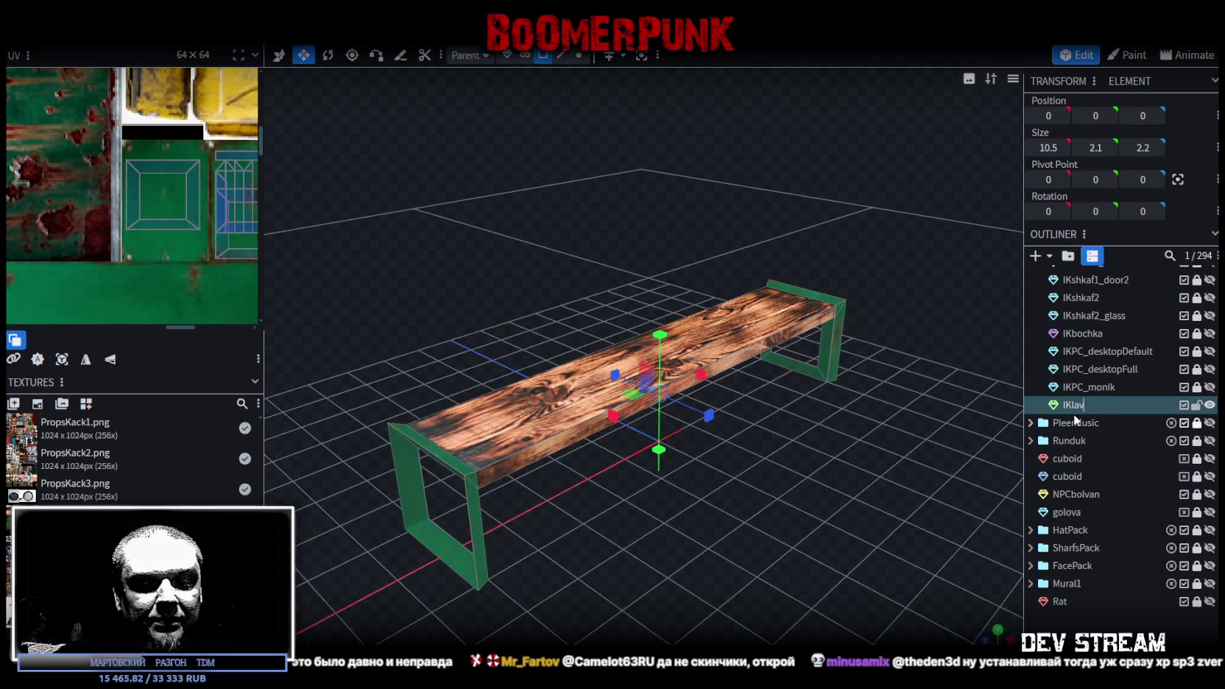
{"action": "type", "text": "1"}
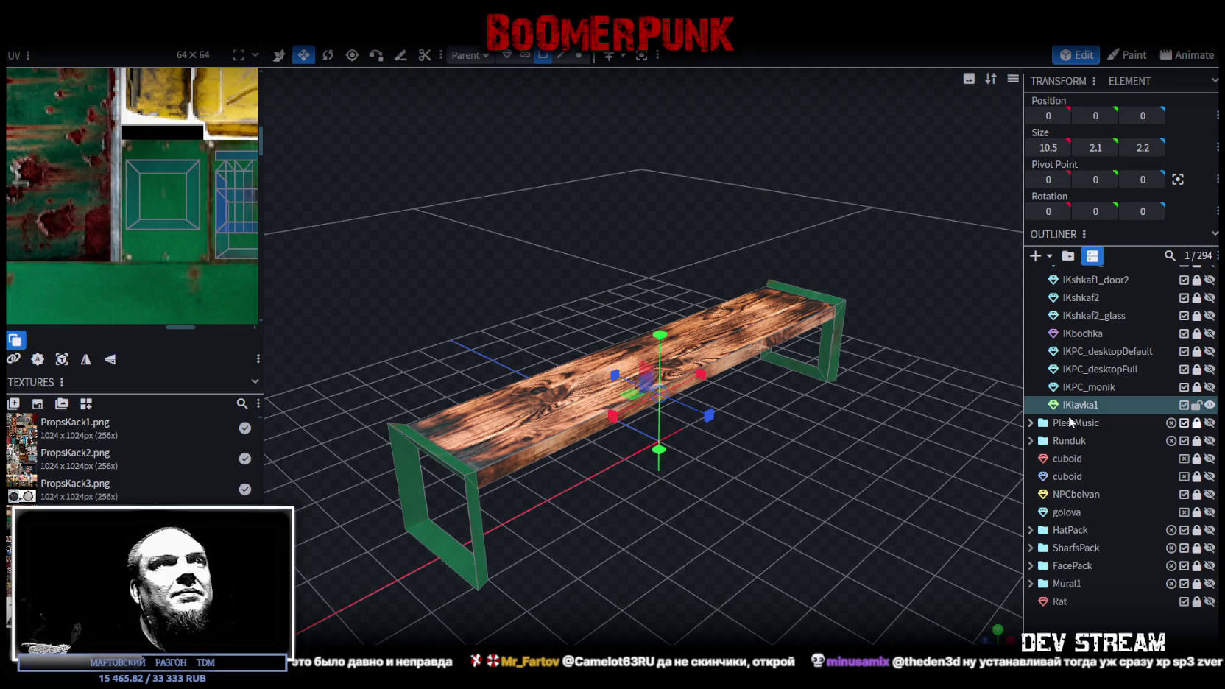
{"action": "key", "text": "Return"}
- Copy and paste the seat board faces, undoing a mistaken paste
{"action": "mouse_move", "coordinate": [892, 349]}
{"action": "left_mouse_down"}
{"action": "mouse_move", "coordinate": [808, 467]}
{"action": "mouse_move", "coordinate": [591, 175]}
{"action": "left_mouse_up"}
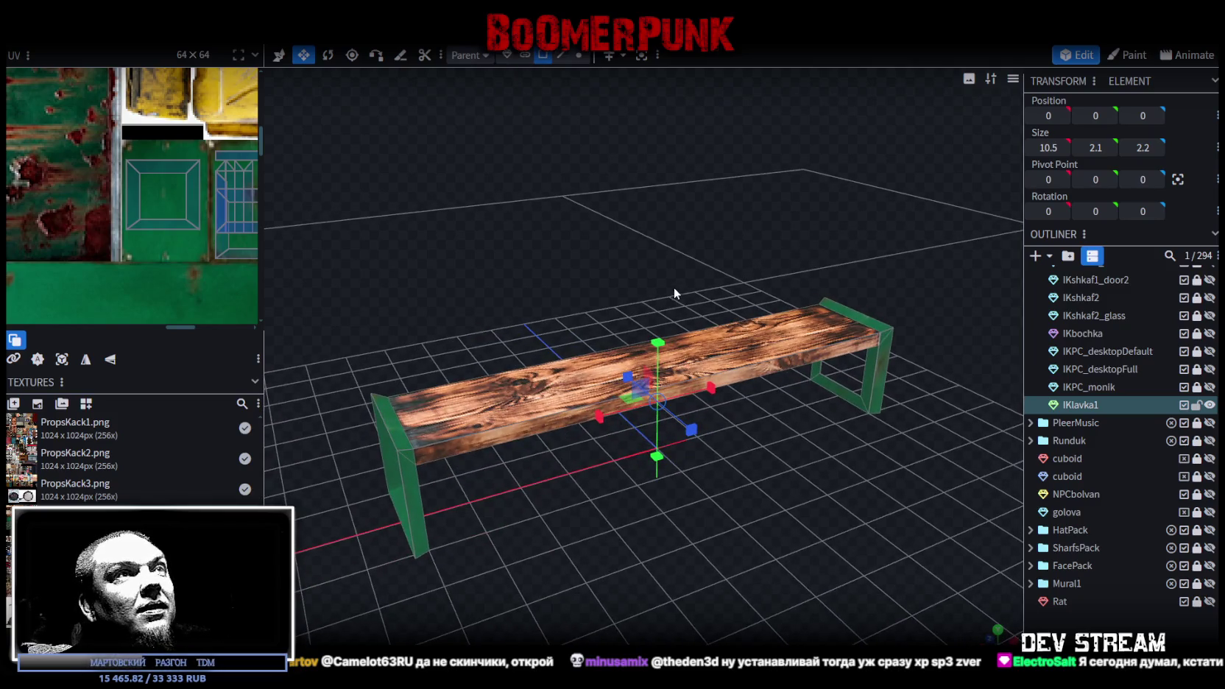
{"action": "left_click", "coordinate": [721, 338]}
{"action": "key", "text": "KP_1"}
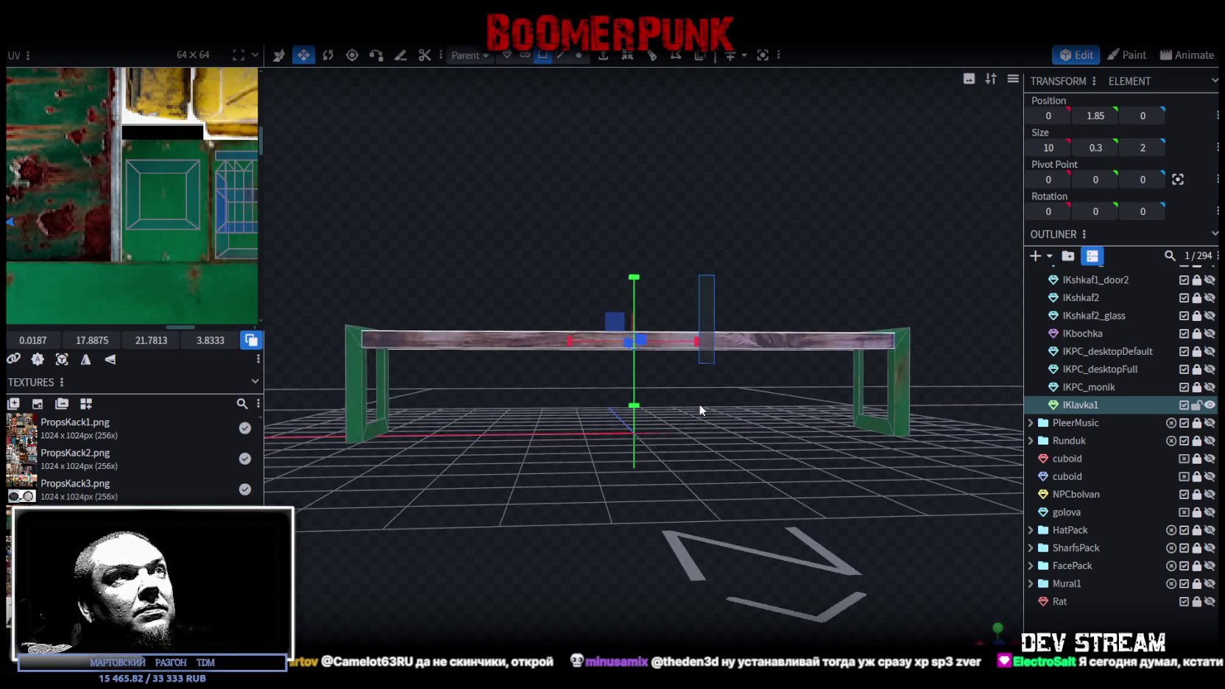
{"action": "right_click", "coordinate": [753, 317]}
{"action": "mouse_move", "coordinate": [753, 316]}
{"action": "left_mouse_down"}
{"action": "mouse_move", "coordinate": [681, 225]}
{"action": "mouse_move", "coordinate": [732, 243]}
{"action": "mouse_move", "coordinate": [706, 280]}
{"action": "left_mouse_up"}
{"action": "right_click", "coordinate": [731, 359]}
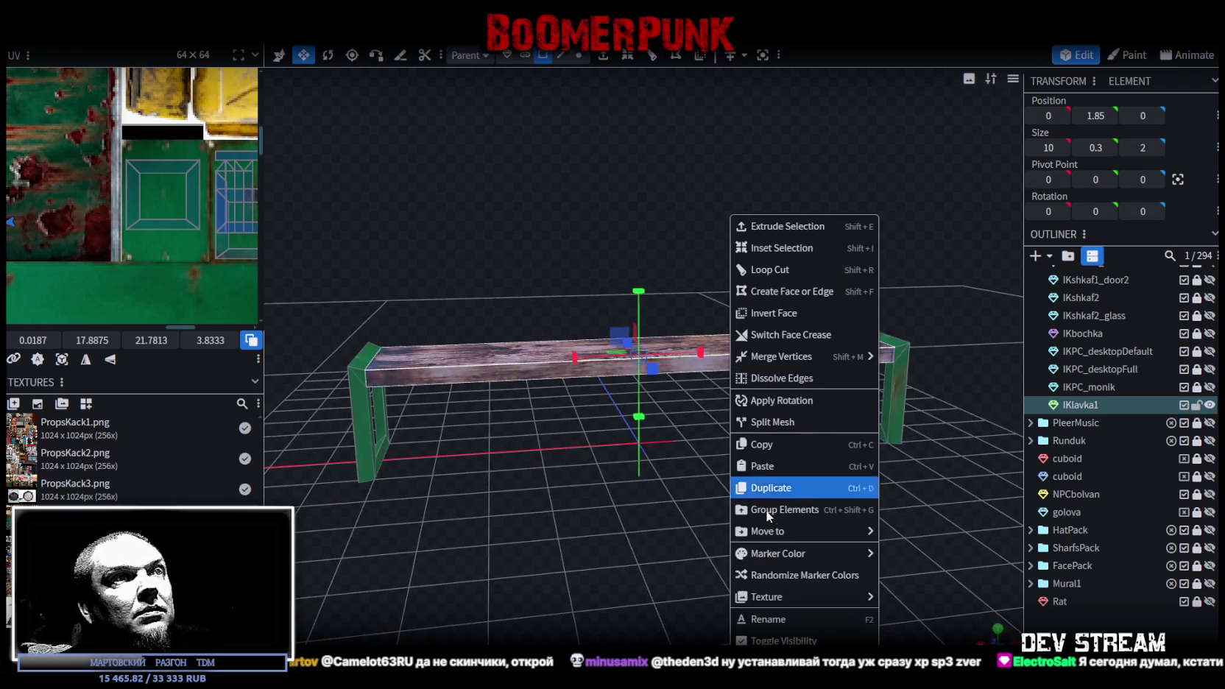
{"action": "left_click", "coordinate": [773, 444]}
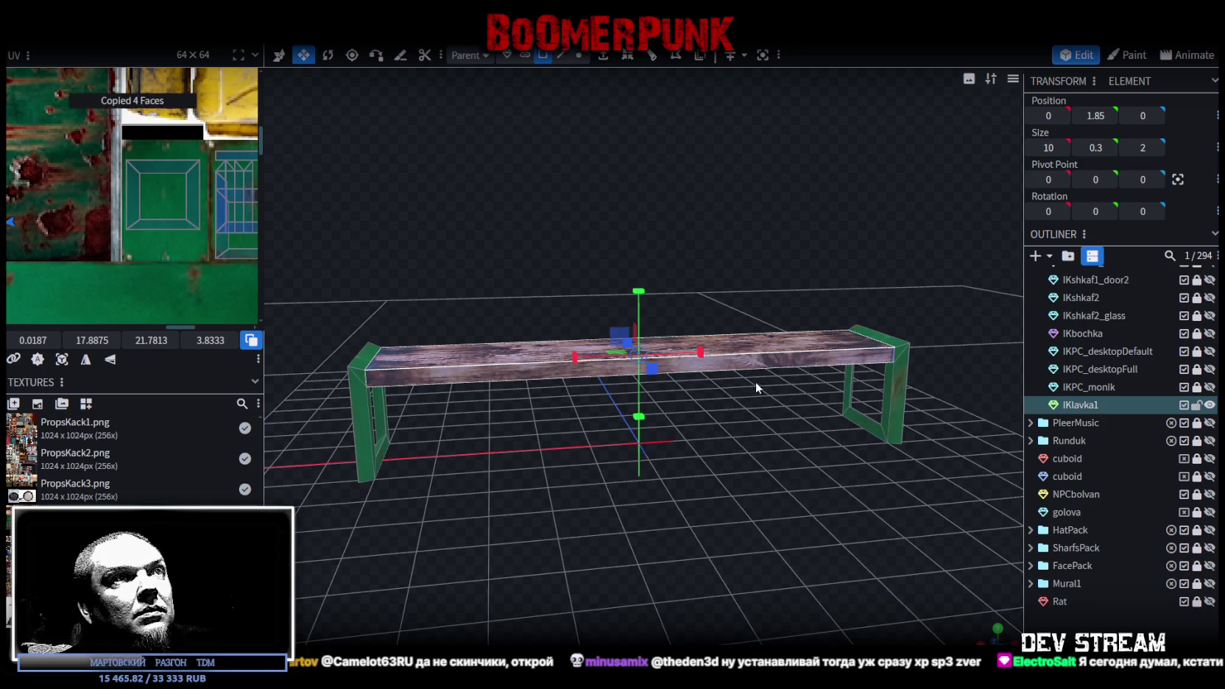
{"action": "right_click", "coordinate": [746, 360]}
{"action": "left_click", "coordinate": [803, 464]}
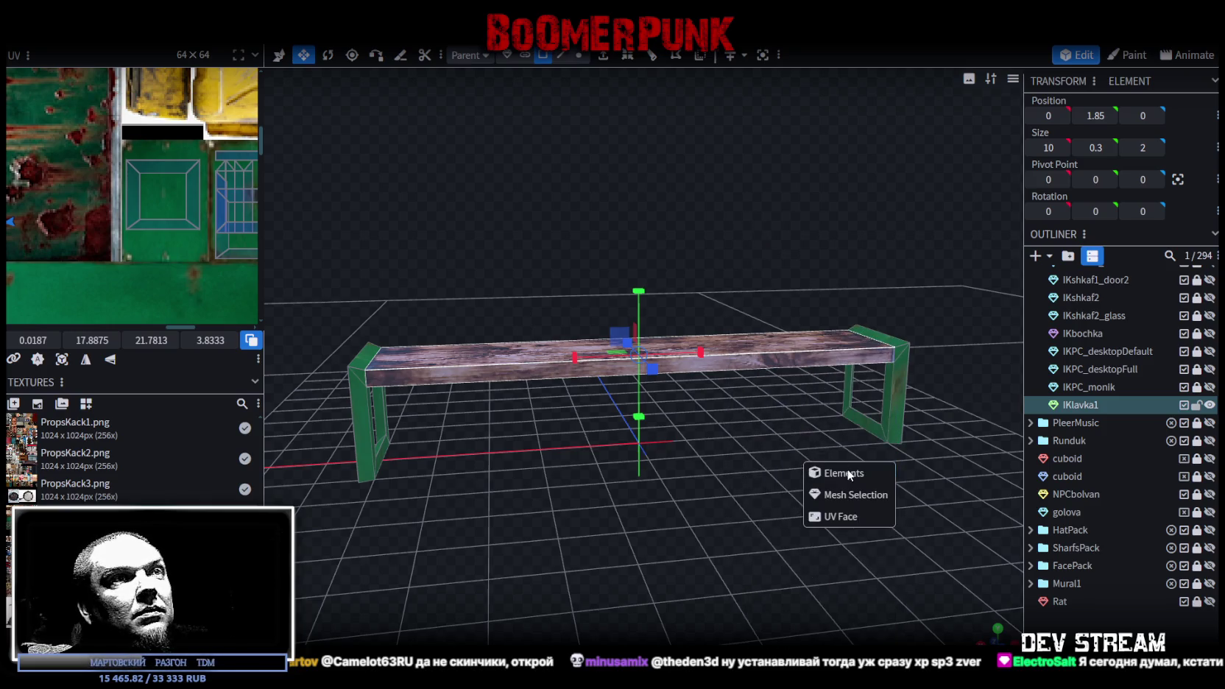
{"action": "left_click", "coordinate": [848, 471]}
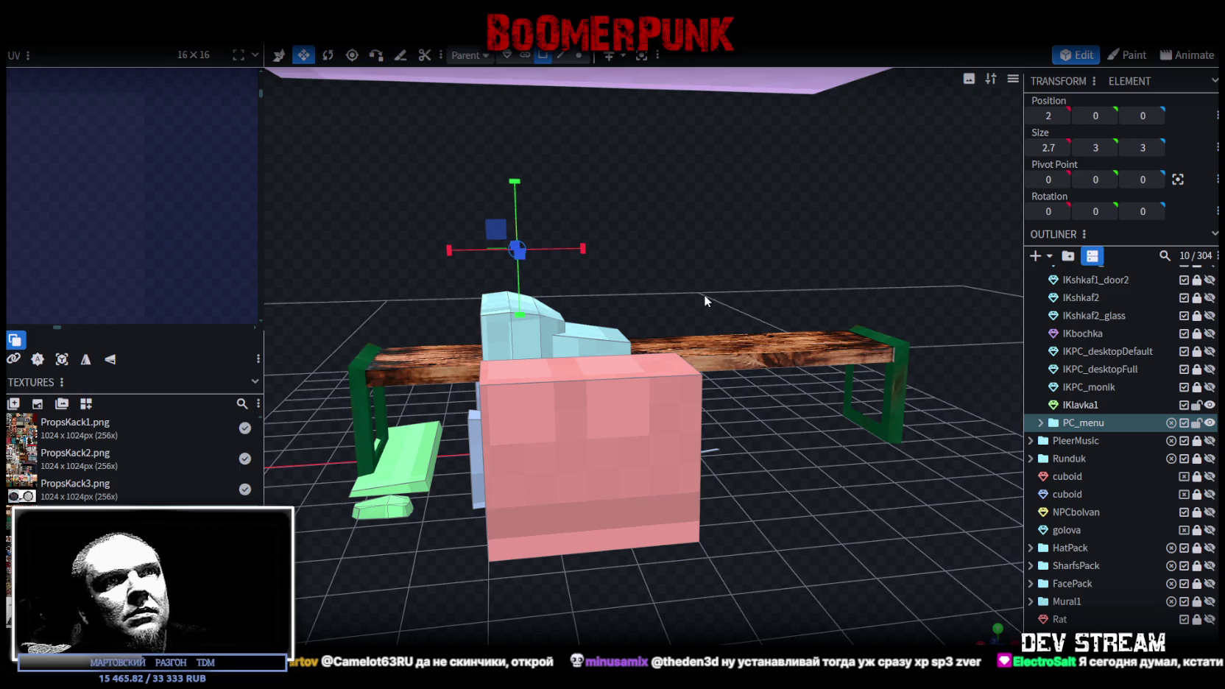
{"action": "key", "text": "ctrl+z"}
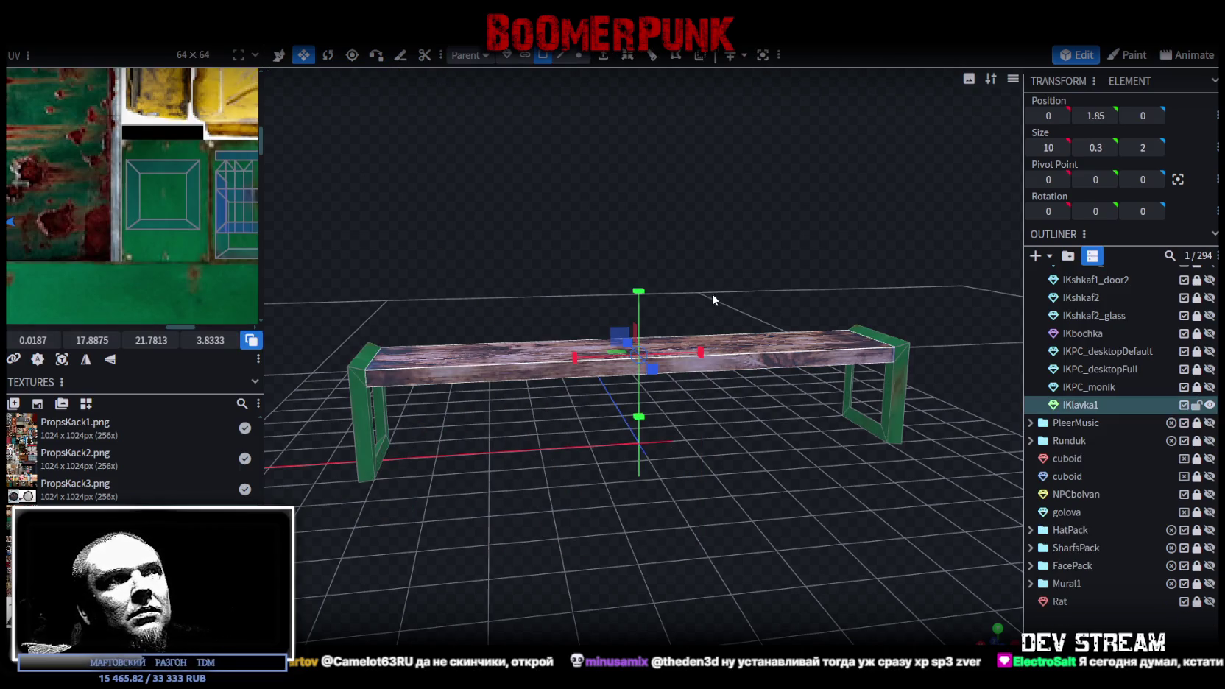
{"action": "right_click", "coordinate": [502, 371]}
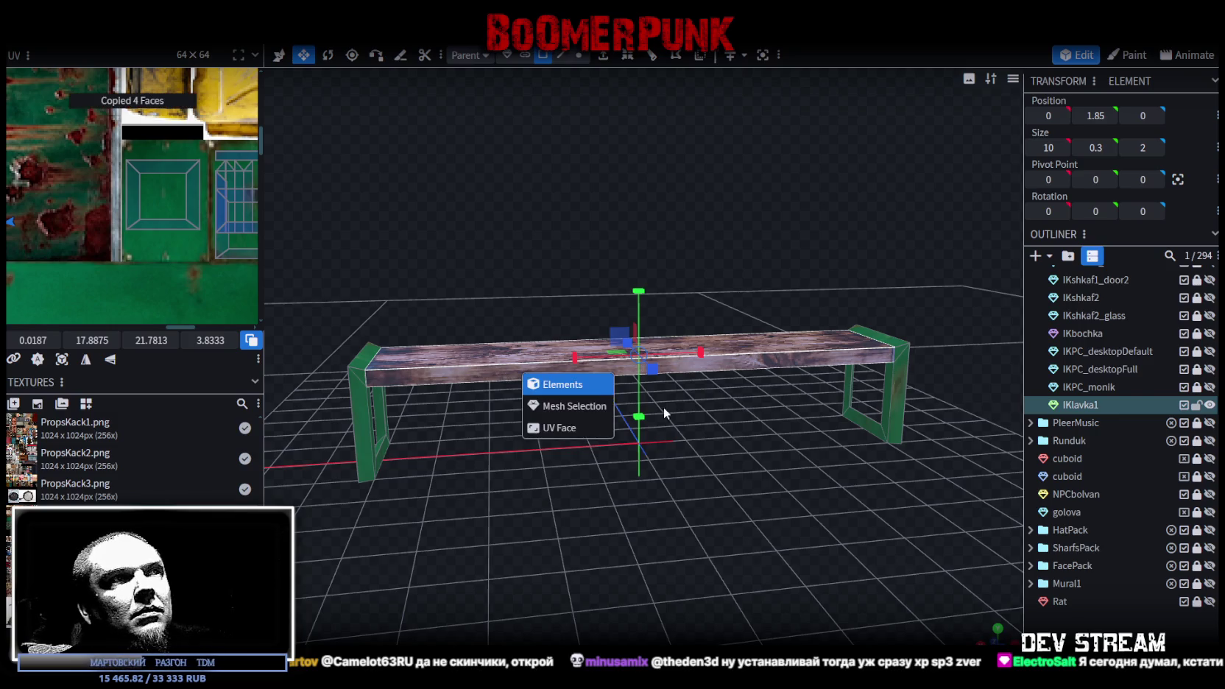
- Raise the pasted board above the seat to Y 2.95
{"action": "left_click_drag", "start_coordinate": [485, 287], "coordinate": [580, 294]}
{"action": "key", "text": "v"}
{"action": "mouse_move", "coordinate": [682, 293]}
{"action": "left_mouse_down"}
{"action": "mouse_move", "coordinate": [695, 230]}
{"action": "mouse_move", "coordinate": [797, 462]}
{"action": "mouse_move", "coordinate": [800, 440]}
{"action": "left_mouse_up"}
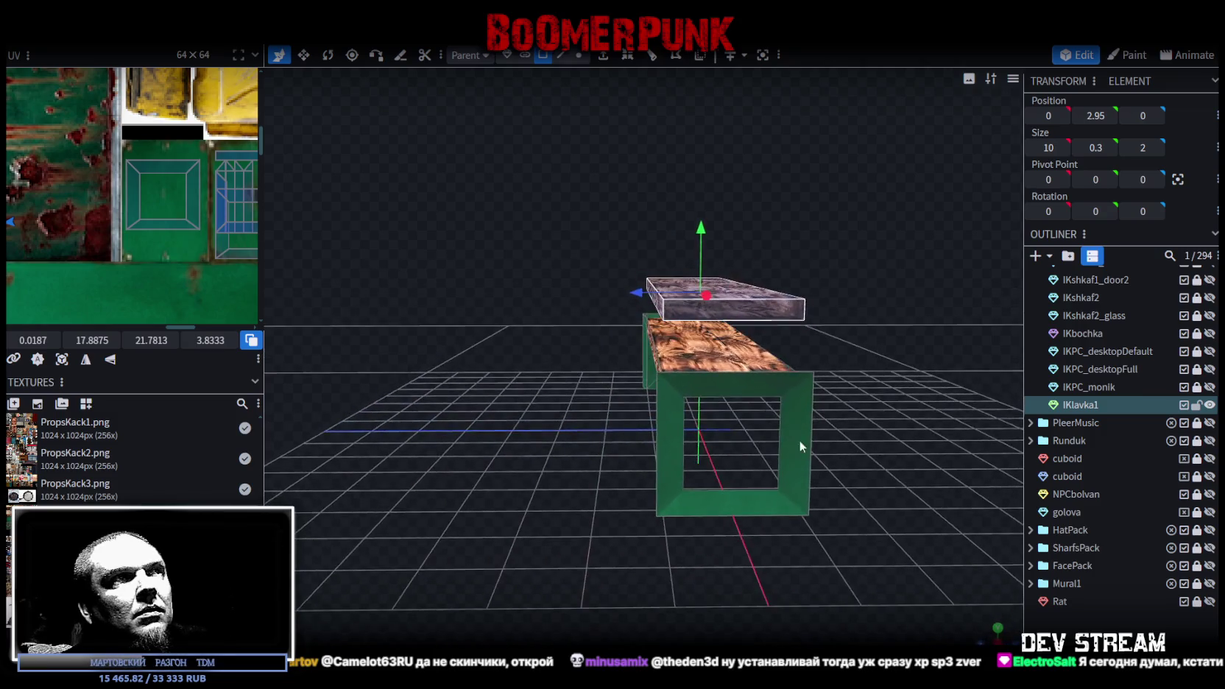
- Move the copied plank behind the seat to Z 1.3 and raise it to Y 3.15
{"action": "left_click_drag", "start_coordinate": [638, 292], "coordinate": [577, 296]}
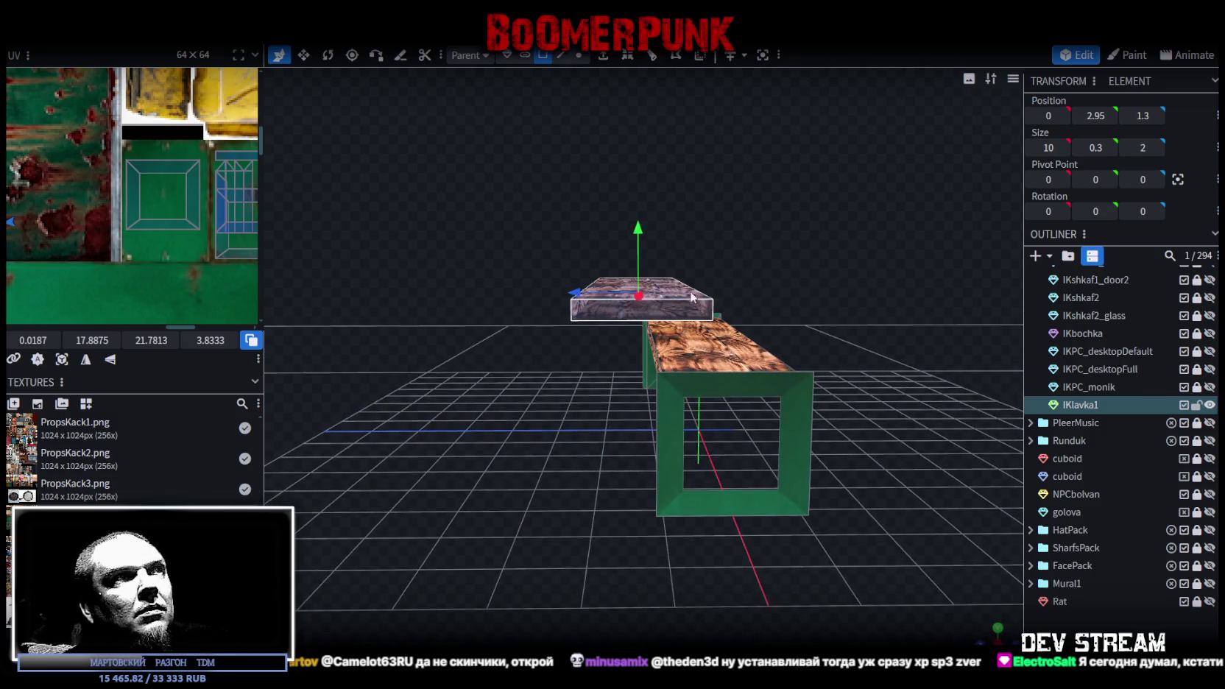
{"action": "key", "text": "r"}
{"action": "mouse_move", "coordinate": [768, 270]}
{"action": "left_mouse_down"}
{"action": "mouse_move", "coordinate": [665, 258]}
{"action": "mouse_move", "coordinate": [719, 321]}
{"action": "left_mouse_up"}
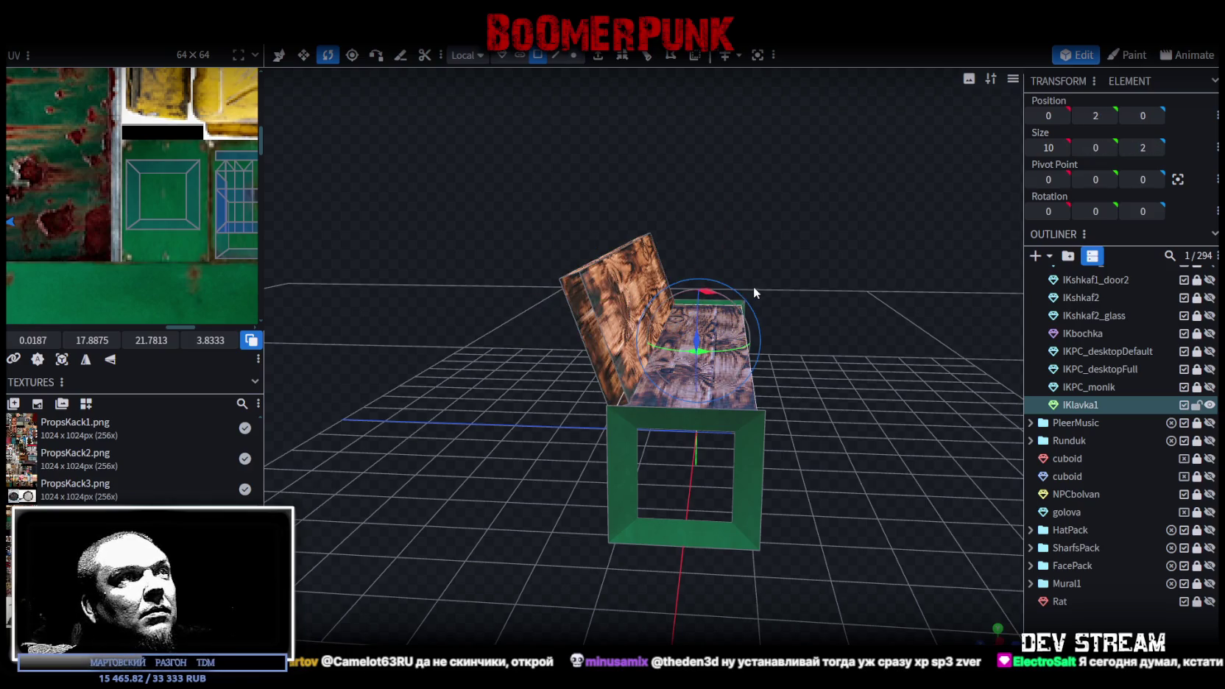
{"action": "mouse_move", "coordinate": [754, 290]}
{"action": "left_mouse_down"}
{"action": "mouse_move", "coordinate": [804, 329]}
{"action": "mouse_move", "coordinate": [569, 236]}
{"action": "mouse_move", "coordinate": [631, 272]}
{"action": "mouse_move", "coordinate": [804, 329]}
{"action": "left_mouse_up"}
{"action": "left_click", "coordinate": [570, 236]}
{"action": "key", "text": "v"}
{"action": "mouse_move", "coordinate": [643, 291]}
{"action": "left_mouse_down"}
{"action": "mouse_move", "coordinate": [634, 261]}
{"action": "mouse_move", "coordinate": [634, 271]}
{"action": "left_mouse_up"}
- Try a 12.5° tilt and a resize on the backrest, reverting both so it stays upright
{"action": "left_click_drag", "start_coordinate": [761, 297], "coordinate": [763, 292]}
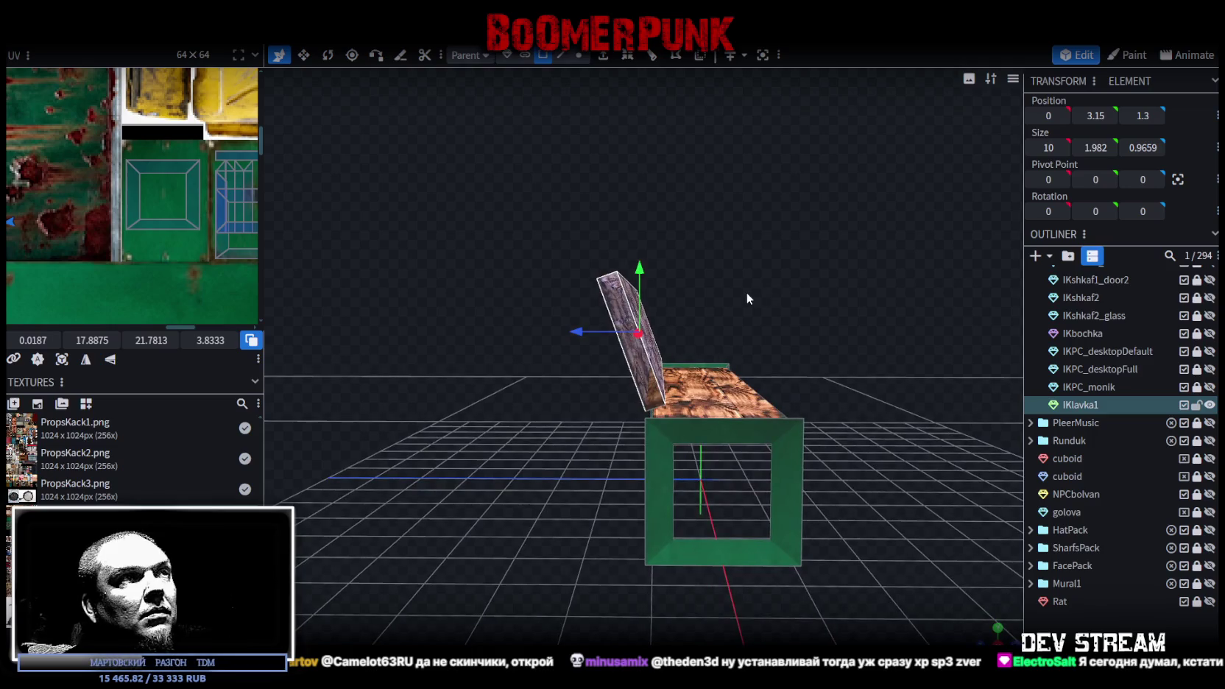
{"action": "key", "text": "r"}
{"action": "left_click_drag", "start_coordinate": [667, 297], "coordinate": [679, 306]}
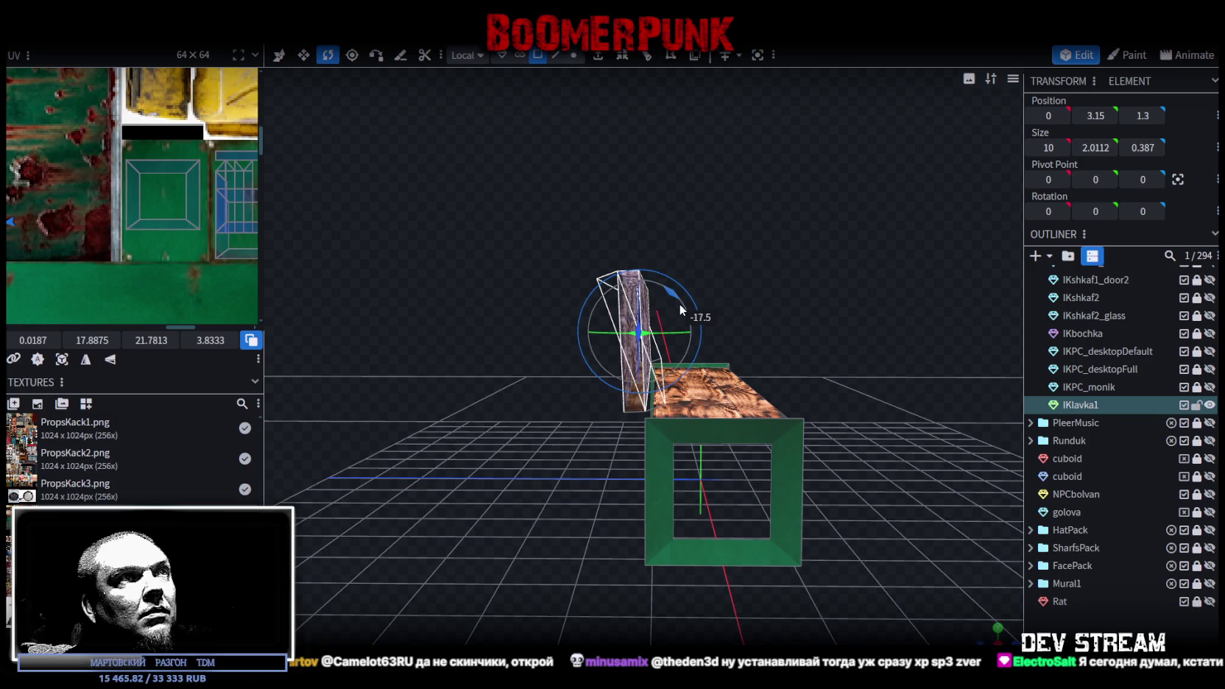
{"action": "key", "text": "Escape"}
{"action": "mouse_move", "coordinate": [755, 299]}
{"action": "left_mouse_down"}
{"action": "mouse_move", "coordinate": [749, 312]}
{"action": "mouse_move", "coordinate": [660, 289]}
{"action": "left_mouse_up"}
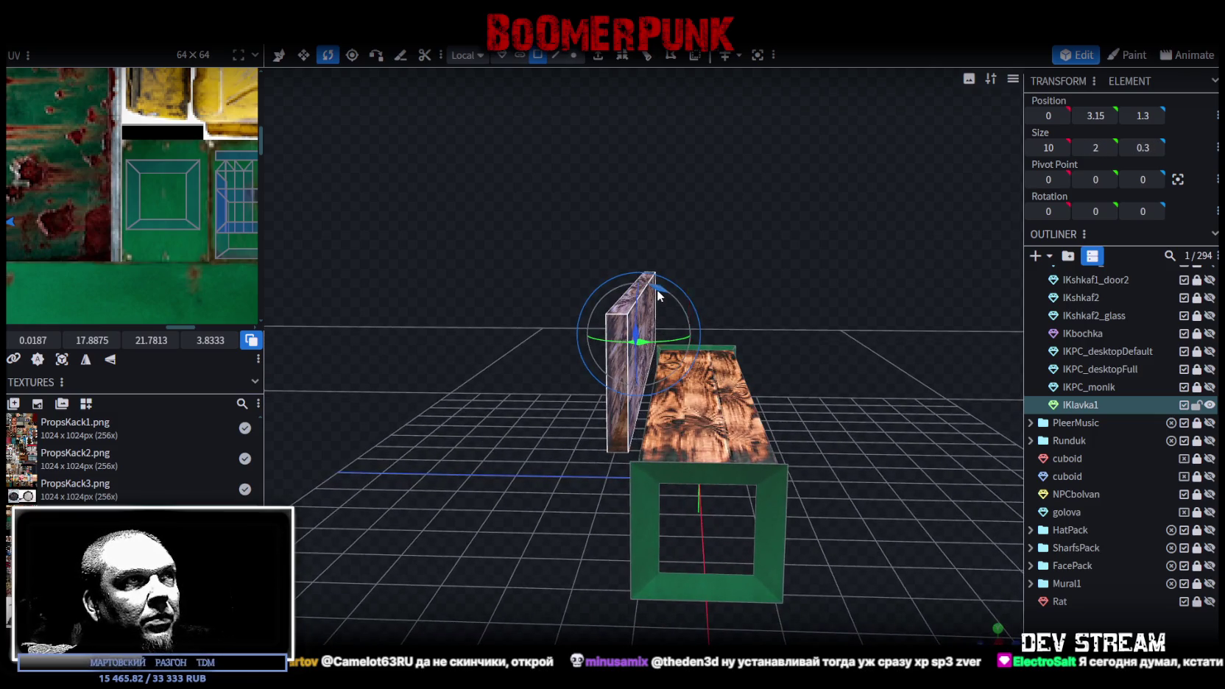
{"action": "key", "text": "s"}
{"action": "left_click_drag", "start_coordinate": [651, 236], "coordinate": [633, 298]}
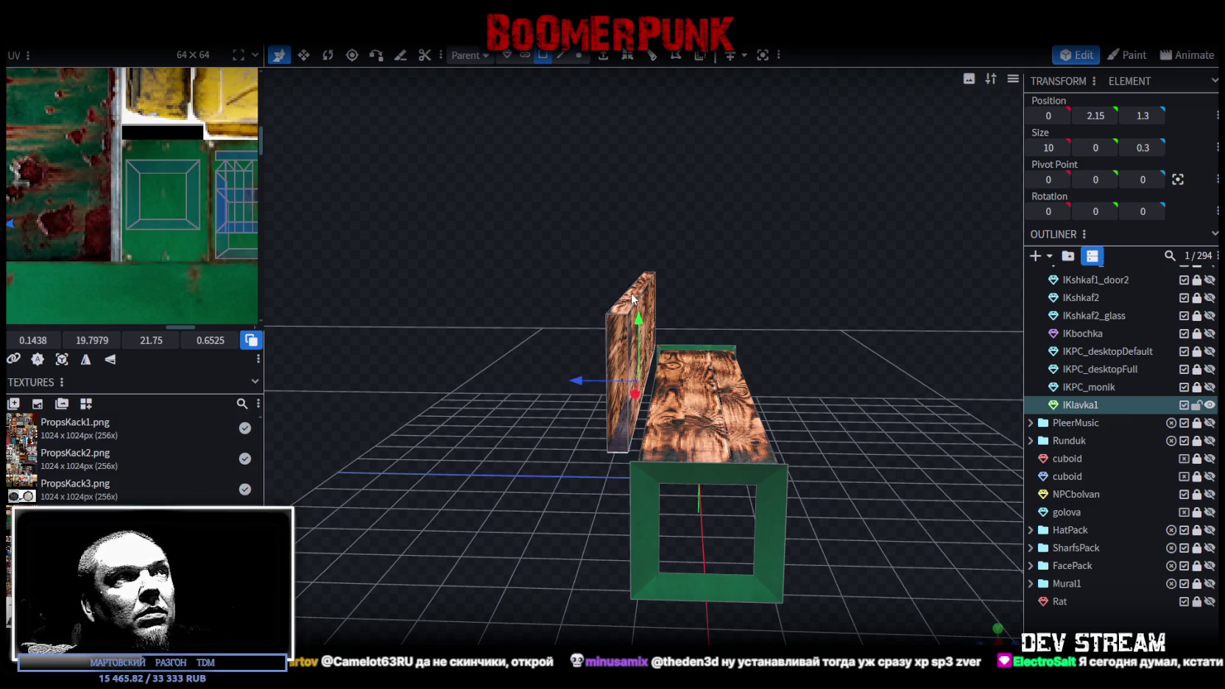
{"action": "key", "text": "ctrl+z"}
{"action": "mouse_move", "coordinate": [732, 288]}
{"action": "left_mouse_down"}
{"action": "mouse_move", "coordinate": [769, 262]}
{"action": "mouse_move", "coordinate": [714, 285]}
{"action": "mouse_move", "coordinate": [661, 245]}
{"action": "left_mouse_up"}
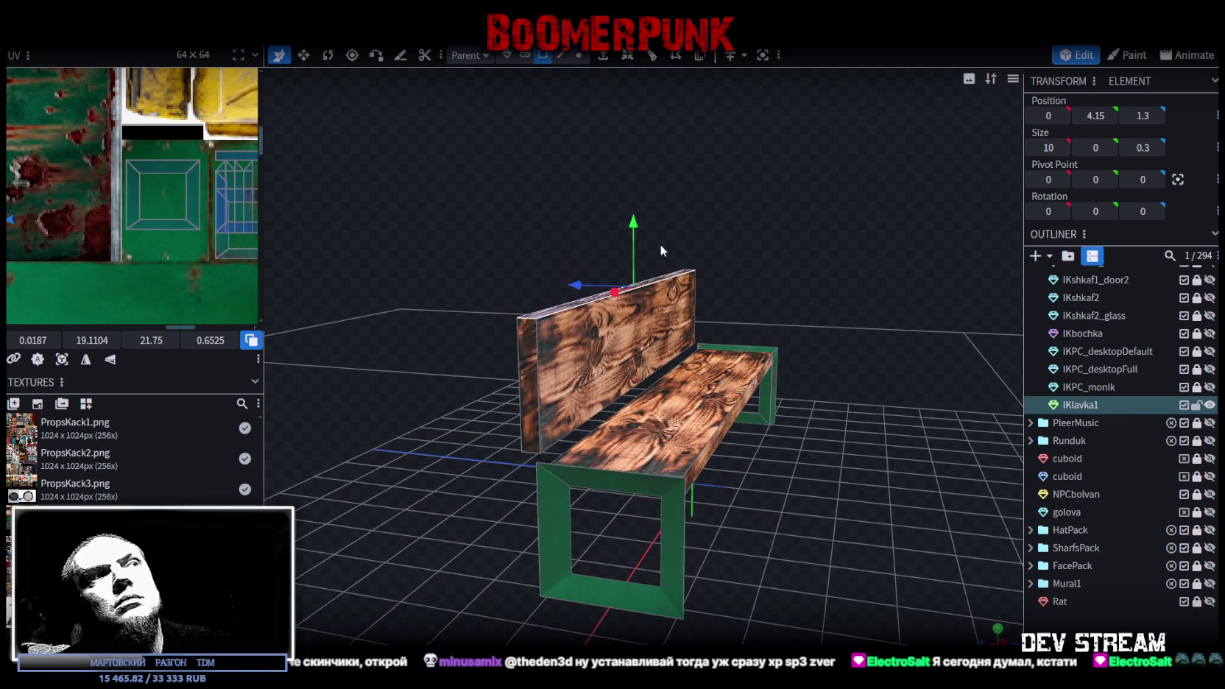
- Undo a trial shrink of the backrest and set its Y position to 4
{"action": "left_click_drag", "start_coordinate": [631, 229], "coordinate": [629, 290]}
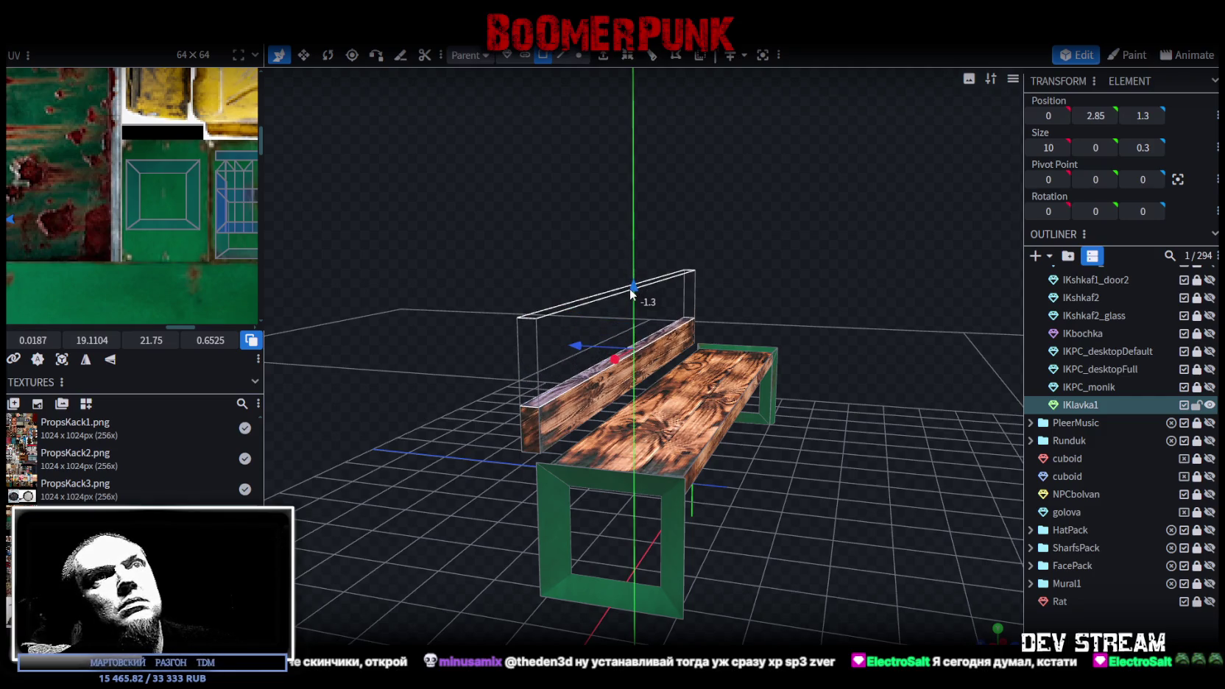
{"action": "key", "text": "ctrl+z"}
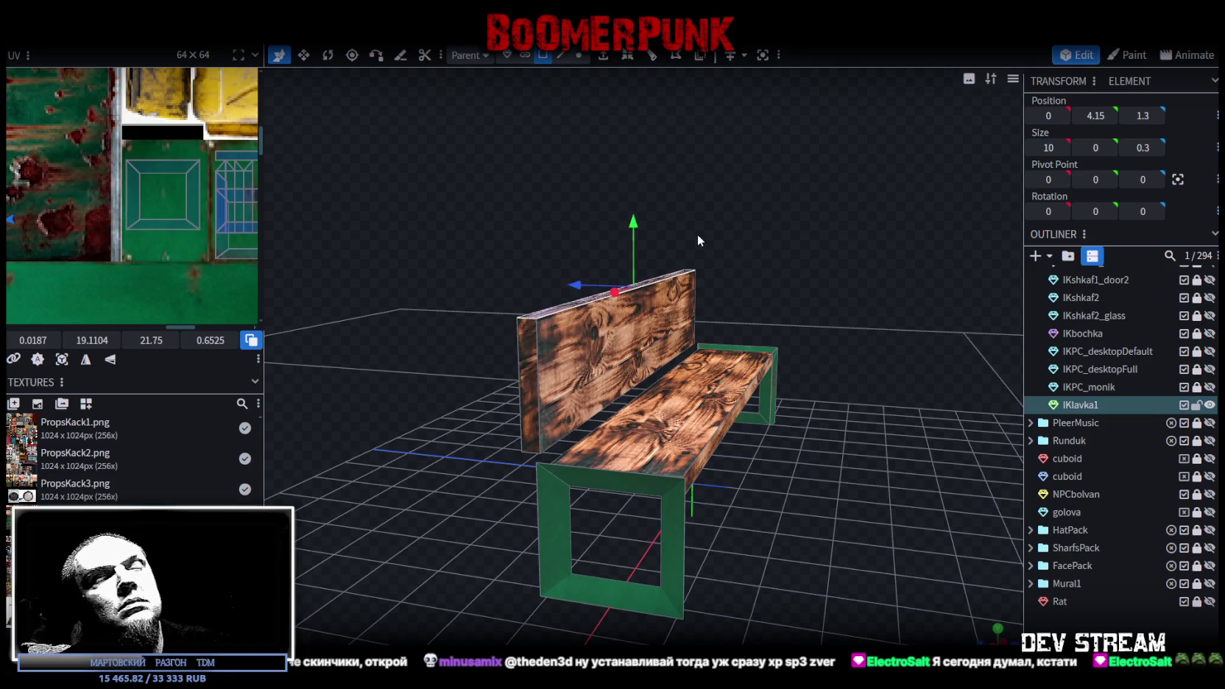
{"action": "key", "text": "Right"}
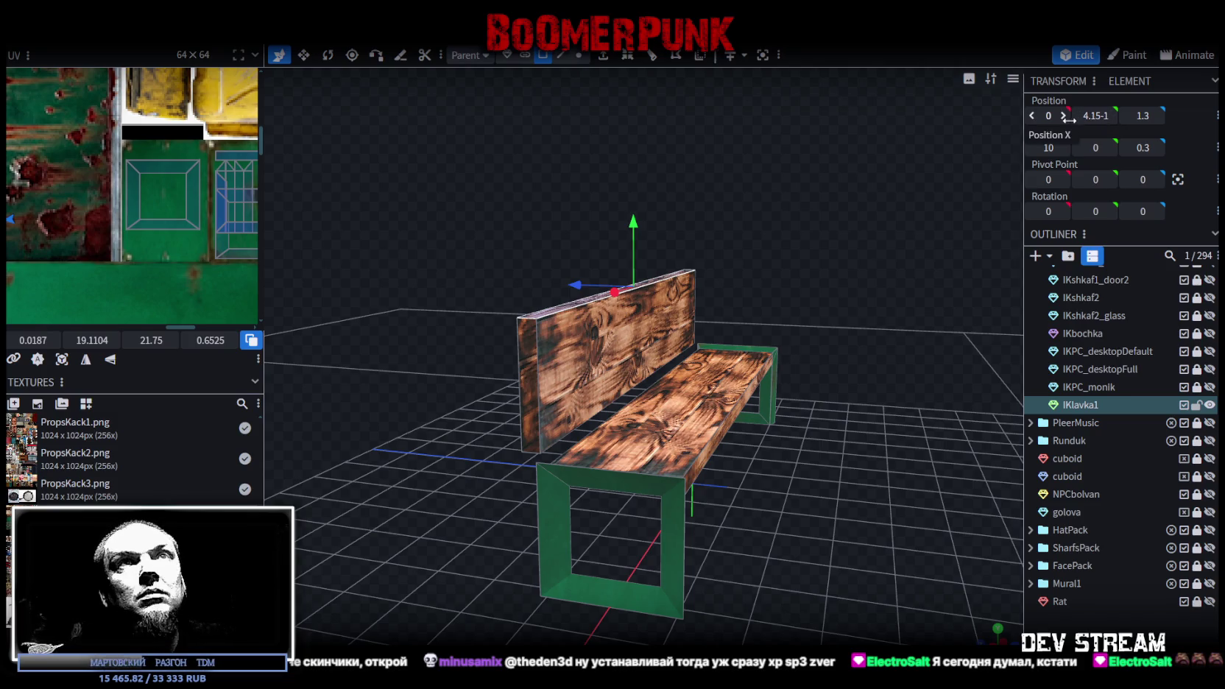
{"action": "type", "text": ".4"}
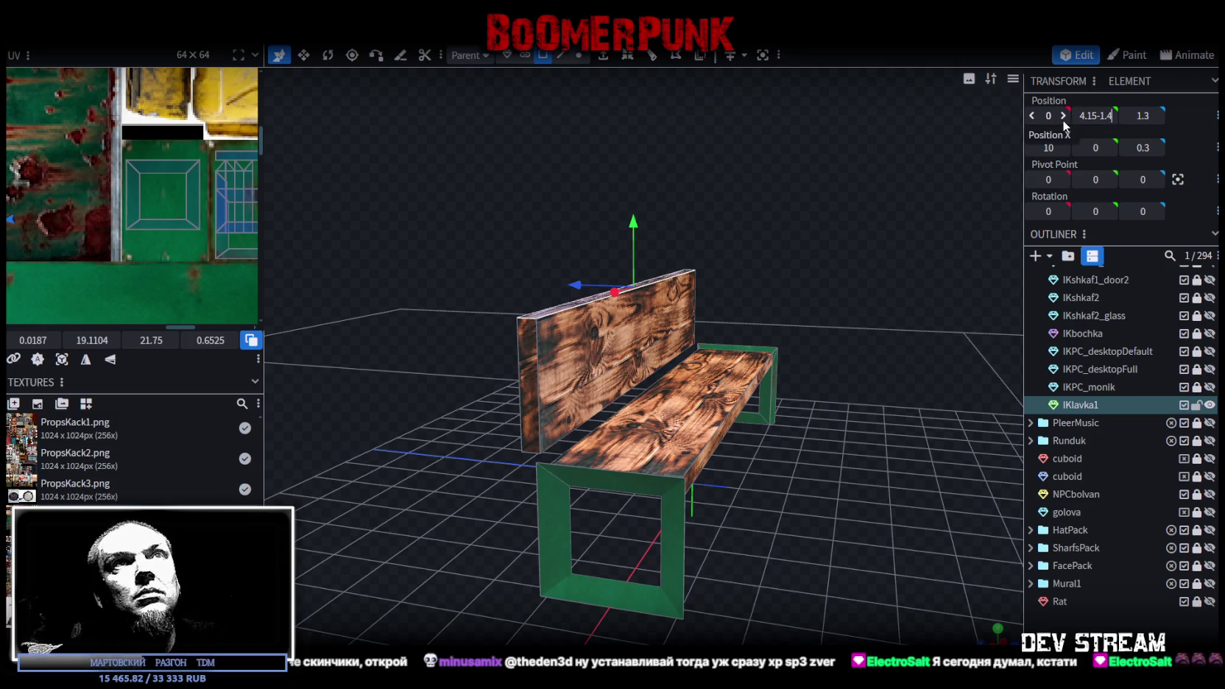
{"action": "key", "text": "Return"}
- Raise the backrest rail to Y 3.25 and move it forward to depth 1
{"action": "mouse_move", "coordinate": [806, 290]}
{"action": "left_mouse_down"}
{"action": "mouse_move", "coordinate": [740, 205]}
{"action": "mouse_move", "coordinate": [589, 280]}
{"action": "left_mouse_up"}
{"action": "scroll", "coordinate": [758, 205], "scroll_direction": "up", "scroll_amount": 3}
{"action": "scroll", "coordinate": [746, 188], "scroll_direction": "up", "scroll_amount": 2}
{"action": "left_click", "coordinate": [561, 387]}
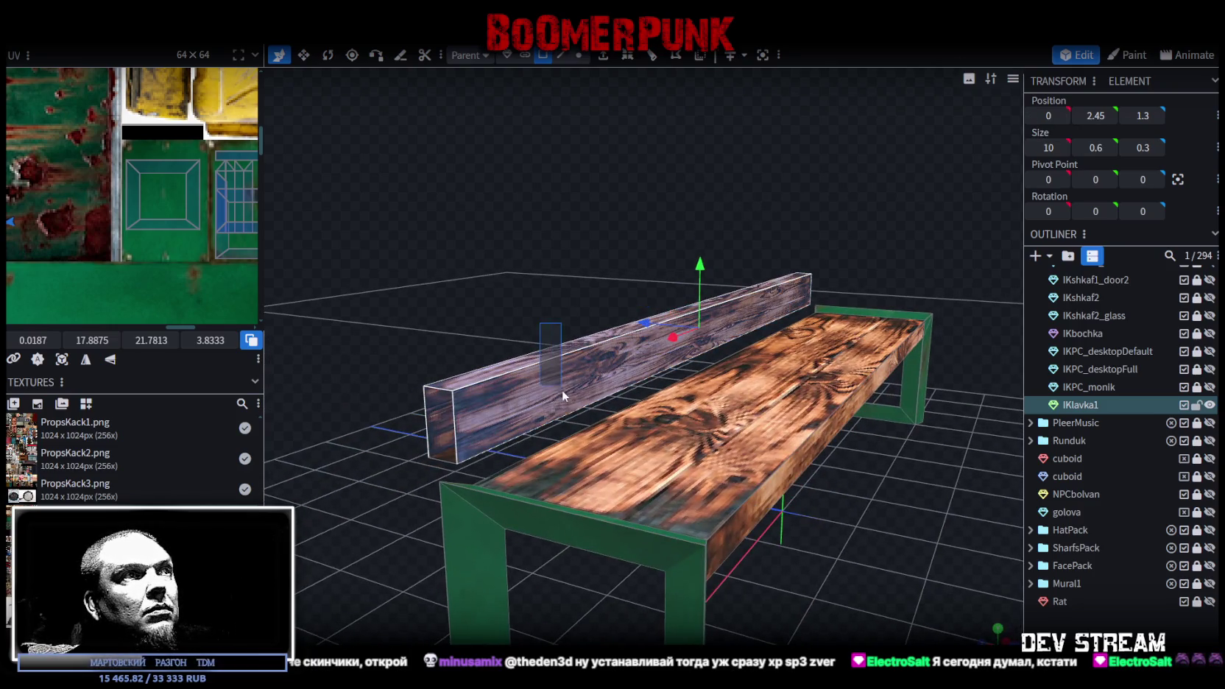
{"action": "mouse_move", "coordinate": [701, 262]}
{"action": "left_mouse_down"}
{"action": "mouse_move", "coordinate": [736, 213]}
{"action": "mouse_move", "coordinate": [942, 245]}
{"action": "mouse_move", "coordinate": [780, 253]}
{"action": "left_mouse_up"}
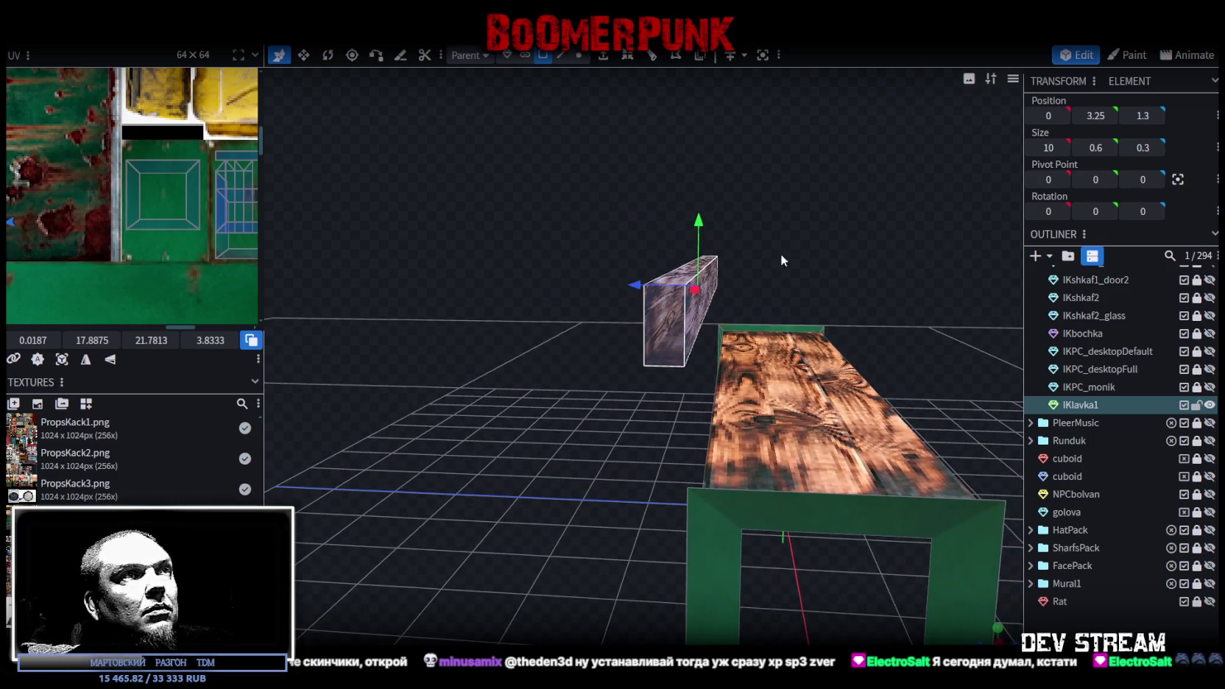
{"action": "mouse_move", "coordinate": [631, 282]}
{"action": "left_mouse_down"}
{"action": "mouse_move", "coordinate": [800, 272]}
{"action": "mouse_move", "coordinate": [756, 257]}
{"action": "mouse_move", "coordinate": [882, 259]}
{"action": "mouse_move", "coordinate": [747, 474]}
{"action": "mouse_move", "coordinate": [712, 503]}
{"action": "mouse_move", "coordinate": [869, 470]}
{"action": "mouse_move", "coordinate": [802, 466]}
{"action": "mouse_move", "coordinate": [671, 270]}
{"action": "left_mouse_up"}
- Fit a rail face's UV area onto the purple wood strip of the texture
{"action": "key", "text": "r"}
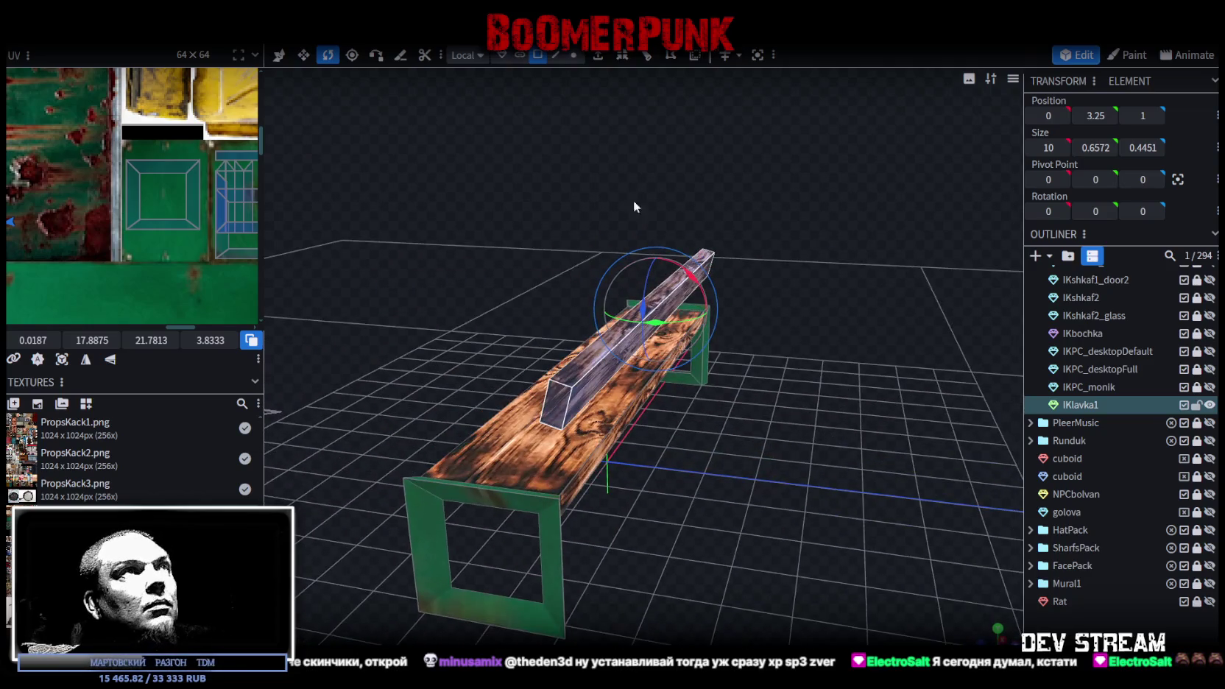
{"action": "scroll", "coordinate": [134, 239], "scroll_direction": "down", "scroll_amount": 3}
{"action": "scroll", "coordinate": [148, 228], "scroll_direction": "down", "scroll_amount": 2}
{"action": "scroll", "coordinate": [157, 218], "scroll_direction": "up", "scroll_amount": 3}
{"action": "scroll", "coordinate": [156, 220], "scroll_direction": "up", "scroll_amount": 2}
{"action": "scroll", "coordinate": [157, 219], "scroll_direction": "up", "scroll_amount": 2}
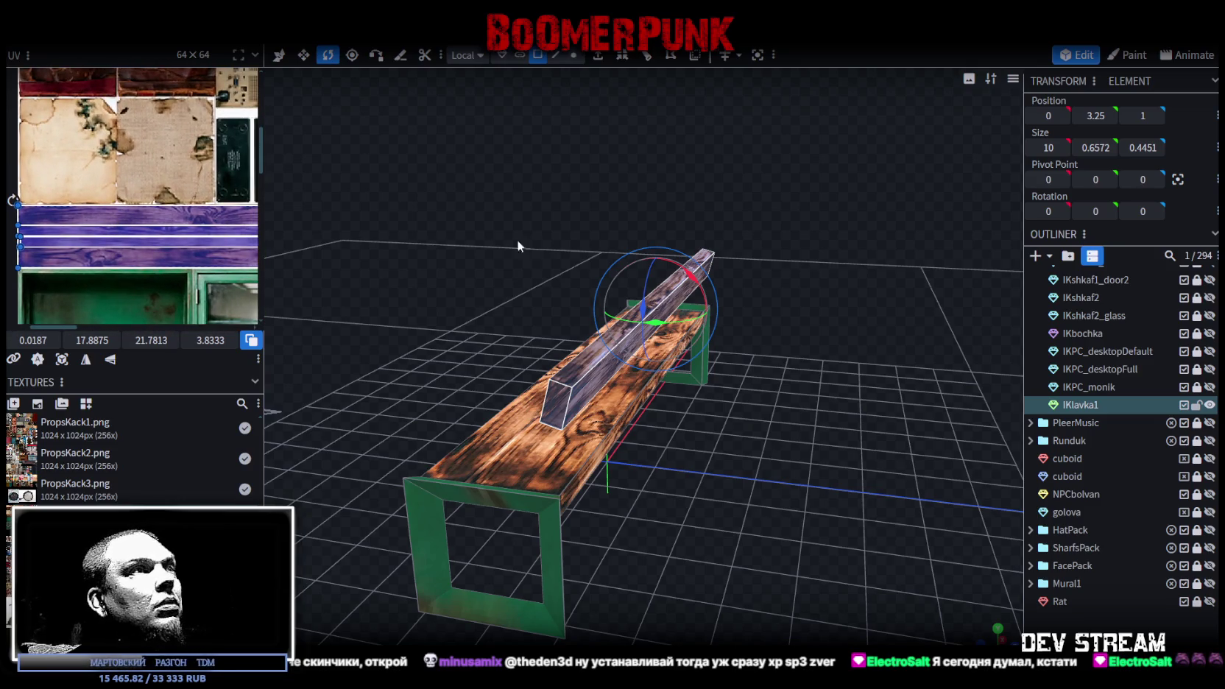
{"action": "left_click", "coordinate": [574, 403]}
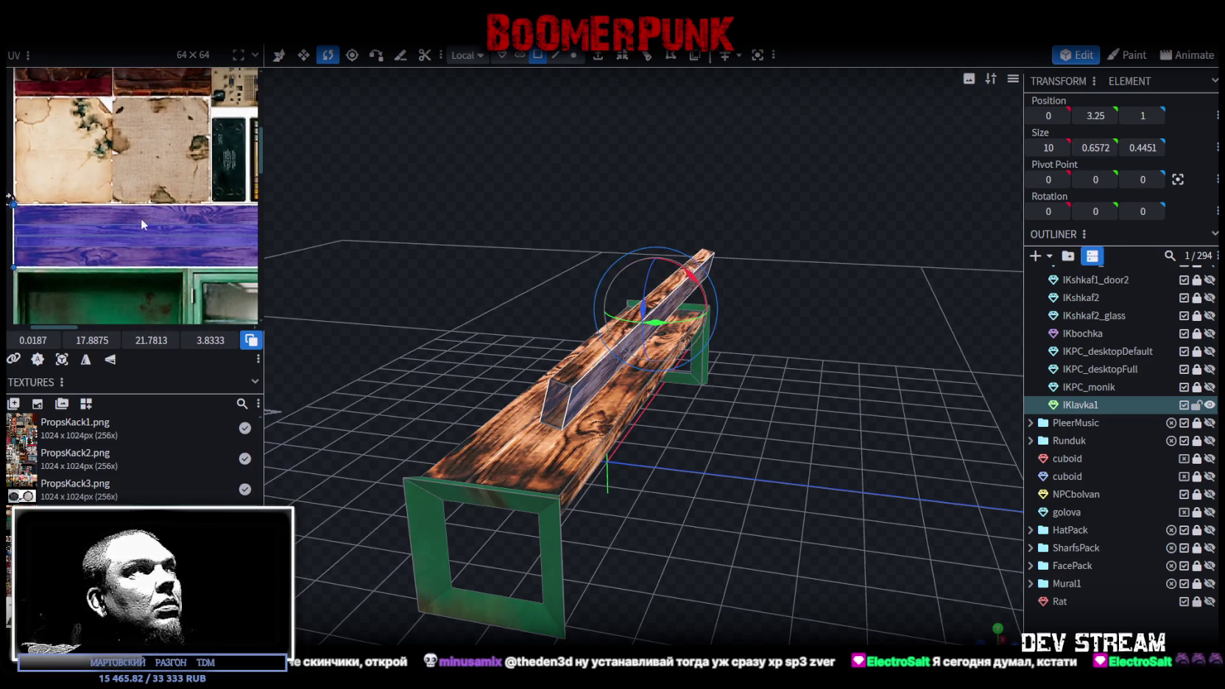
{"action": "scroll", "coordinate": [184, 233], "scroll_direction": "up", "scroll_amount": 2}
{"action": "scroll", "coordinate": [175, 243], "scroll_direction": "up", "scroll_amount": 1}
{"action": "left_click_drag", "start_coordinate": [196, 287], "coordinate": [195, 218]}
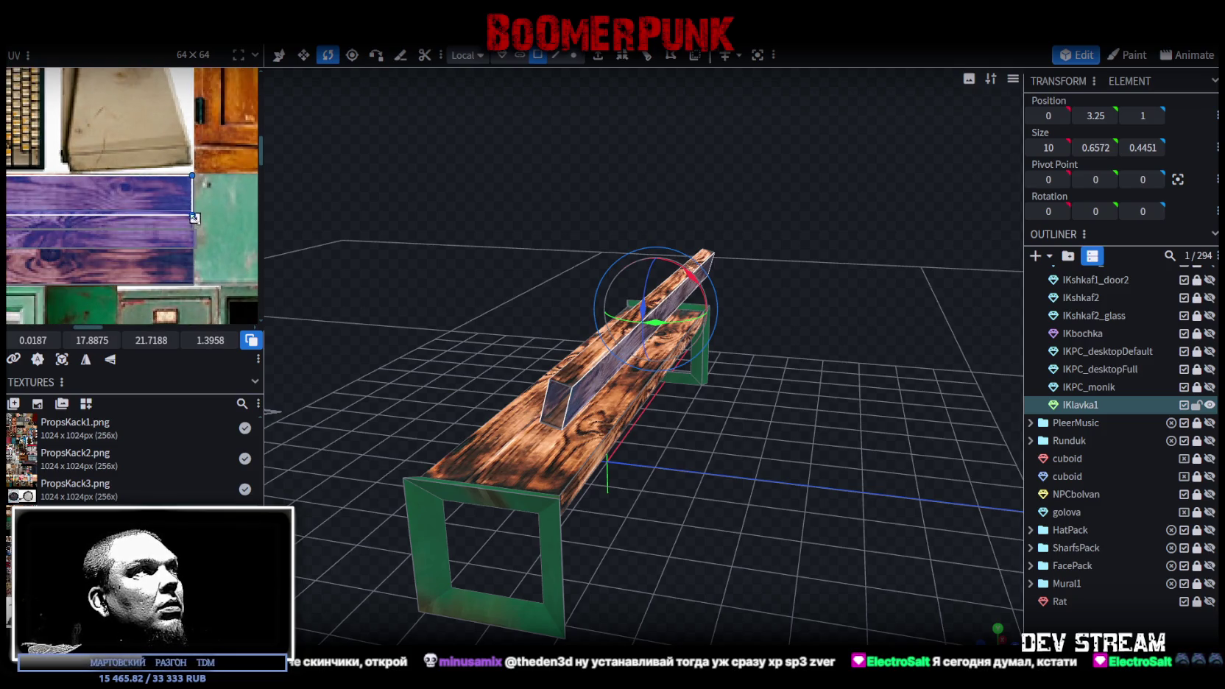
{"action": "scroll", "coordinate": [193, 217], "scroll_direction": "up", "scroll_amount": 2}
{"action": "scroll", "coordinate": [189, 216], "scroll_direction": "up", "scroll_amount": 1}
{"action": "mouse_move", "coordinate": [175, 207]}
{"action": "left_mouse_down"}
{"action": "mouse_move", "coordinate": [178, 186]}
{"action": "mouse_move", "coordinate": [179, 302]}
{"action": "left_mouse_up"}
{"action": "scroll", "coordinate": [178, 186], "scroll_direction": "down", "scroll_amount": 2}
{"action": "scroll", "coordinate": [198, 263], "scroll_direction": "up", "scroll_amount": 1}
{"action": "scroll", "coordinate": [197, 264], "scroll_direction": "up", "scroll_amount": 1}
- Shift the seat face's UV box left to the wood strip's edge (X ≈ 0.02)
{"action": "mouse_move", "coordinate": [698, 464]}
{"action": "left_mouse_down"}
{"action": "mouse_move", "coordinate": [727, 409]}
{"action": "mouse_move", "coordinate": [639, 486]}
{"action": "mouse_move", "coordinate": [655, 500]}
{"action": "left_mouse_up"}
{"action": "scroll", "coordinate": [157, 236], "scroll_direction": "up", "scroll_amount": 2}
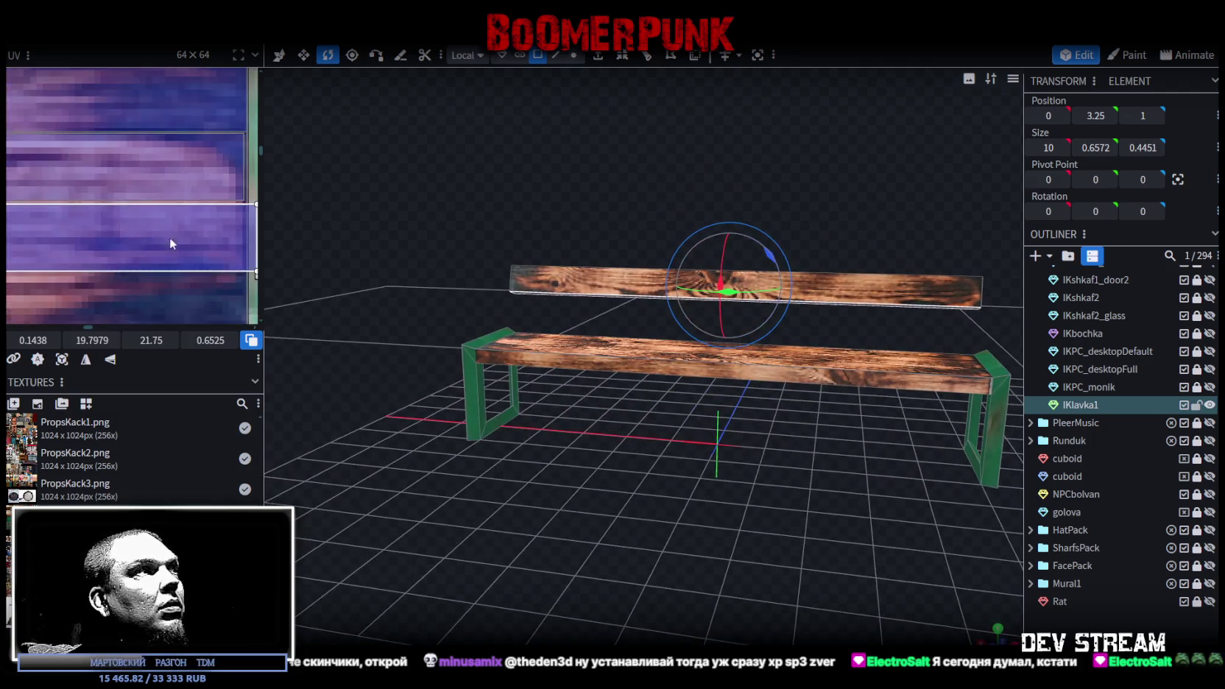
{"action": "left_click", "coordinate": [67, 223]}
{"action": "mouse_move", "coordinate": [68, 223]}
{"action": "left_mouse_down"}
{"action": "mouse_move", "coordinate": [55, 221]}
{"action": "mouse_move", "coordinate": [131, 225]}
{"action": "mouse_move", "coordinate": [106, 229]}
{"action": "left_mouse_up"}
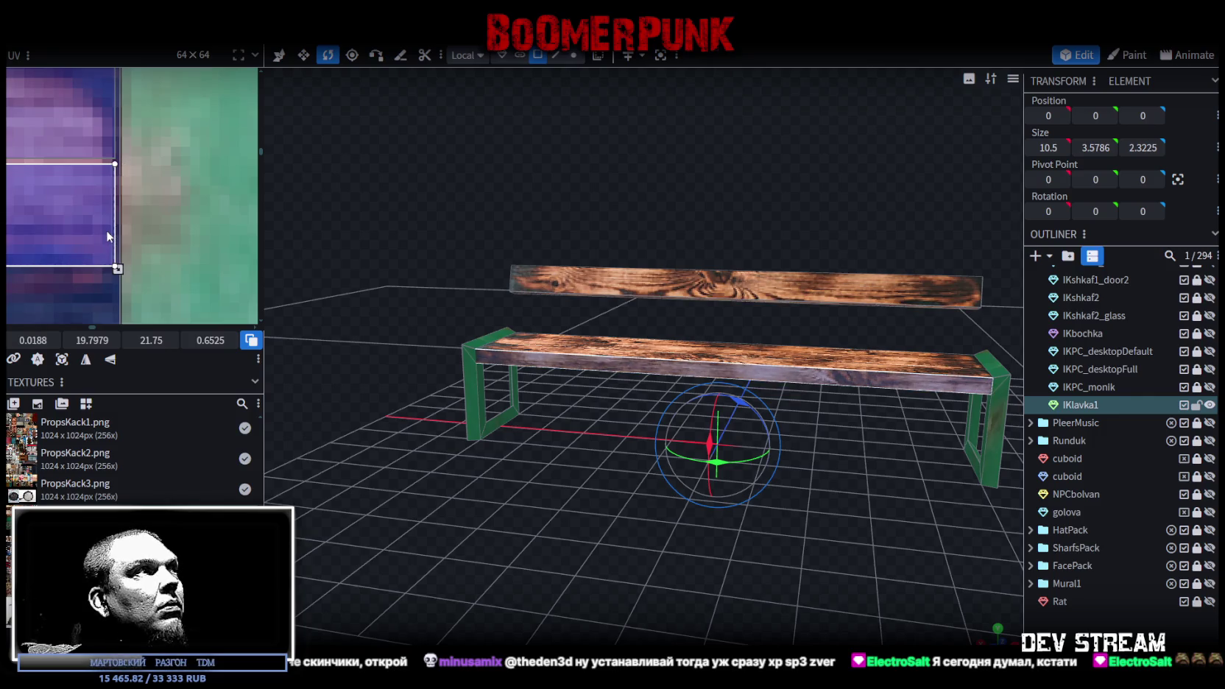
{"action": "mouse_move", "coordinate": [809, 508]}
{"action": "left_mouse_down"}
{"action": "mouse_move", "coordinate": [774, 500]}
{"action": "mouse_move", "coordinate": [711, 532]}
{"action": "mouse_move", "coordinate": [857, 419]}
{"action": "mouse_move", "coordinate": [771, 411]}
{"action": "mouse_move", "coordinate": [702, 485]}
{"action": "mouse_move", "coordinate": [727, 457]}
{"action": "mouse_move", "coordinate": [628, 464]}
{"action": "mouse_move", "coordinate": [737, 434]}
{"action": "mouse_move", "coordinate": [751, 396]}
{"action": "mouse_move", "coordinate": [817, 407]}
{"action": "mouse_move", "coordinate": [620, 460]}
{"action": "mouse_move", "coordinate": [514, 417]}
{"action": "mouse_move", "coordinate": [512, 392]}
{"action": "mouse_move", "coordinate": [746, 390]}
{"action": "mouse_move", "coordinate": [815, 421]}
{"action": "mouse_move", "coordinate": [756, 442]}
{"action": "mouse_move", "coordinate": [797, 423]}
{"action": "mouse_move", "coordinate": [757, 441]}
{"action": "mouse_move", "coordinate": [780, 428]}
{"action": "mouse_move", "coordinate": [826, 447]}
{"action": "mouse_move", "coordinate": [979, 447]}
{"action": "left_mouse_up"}
{"action": "left_click", "coordinate": [703, 387]}
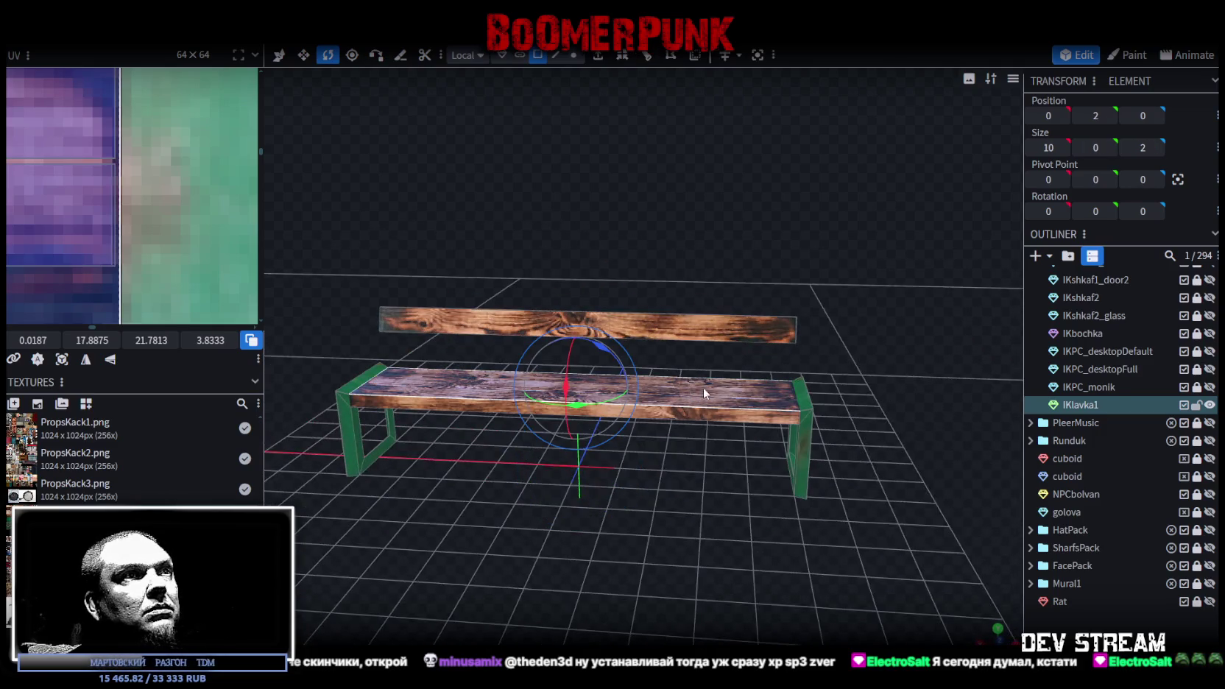
- Extrude the seat's bottom face into a thin block and lower it beneath the seat
{"action": "left_click_drag", "start_coordinate": [838, 522], "coordinate": [746, 534]}
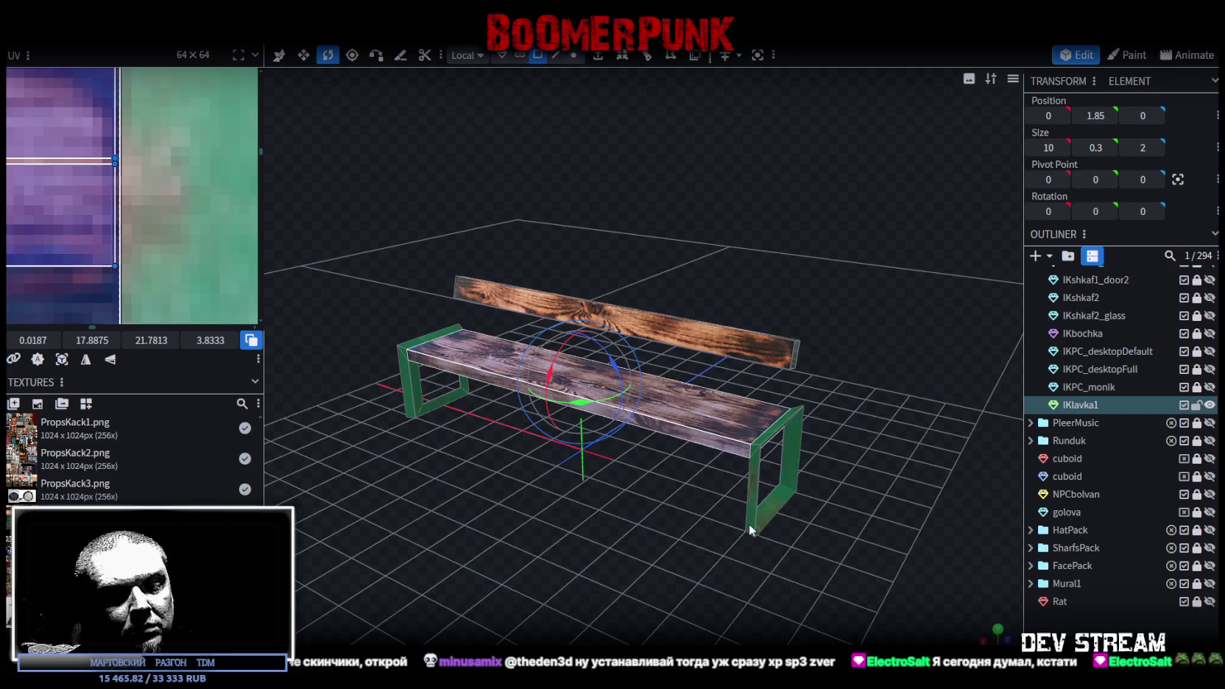
{"action": "right_click", "coordinate": [755, 520]}
{"action": "left_click", "coordinate": [817, 529]}
{"action": "mouse_move", "coordinate": [855, 513]}
{"action": "left_mouse_down"}
{"action": "mouse_move", "coordinate": [775, 468]}
{"action": "mouse_move", "coordinate": [755, 441]}
{"action": "mouse_move", "coordinate": [787, 436]}
{"action": "left_mouse_up"}
{"action": "key", "text": "v"}
{"action": "mouse_move", "coordinate": [614, 326]}
{"action": "left_mouse_down"}
{"action": "mouse_move", "coordinate": [794, 440]}
{"action": "mouse_move", "coordinate": [792, 424]}
{"action": "mouse_move", "coordinate": [808, 427]}
{"action": "left_mouse_up"}
{"action": "key", "text": "Escape"}
{"action": "left_click_drag", "start_coordinate": [590, 341], "coordinate": [590, 345]}
{"action": "key", "text": "Escape"}
- Resize the block into a long thin rail, reducing its depth and lengthening it along X
{"action": "key", "text": "s"}
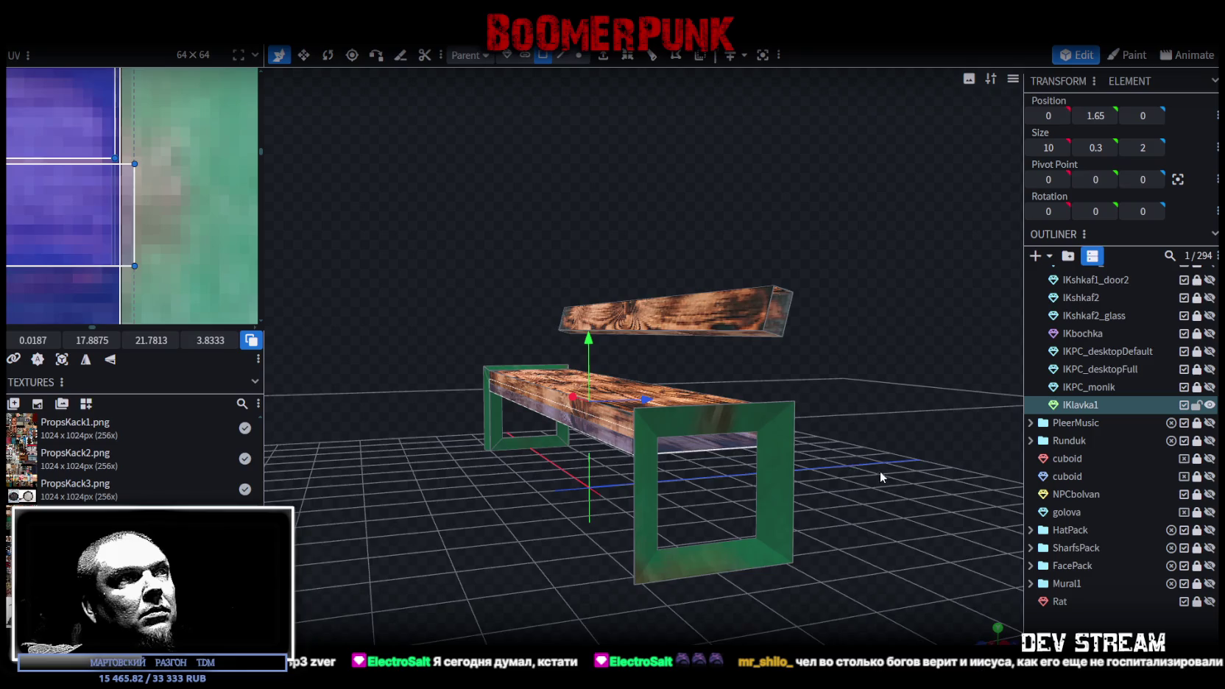
{"action": "left_click_drag", "start_coordinate": [880, 471], "coordinate": [854, 461]}
{"action": "left_click_drag", "start_coordinate": [655, 398], "coordinate": [618, 409]}
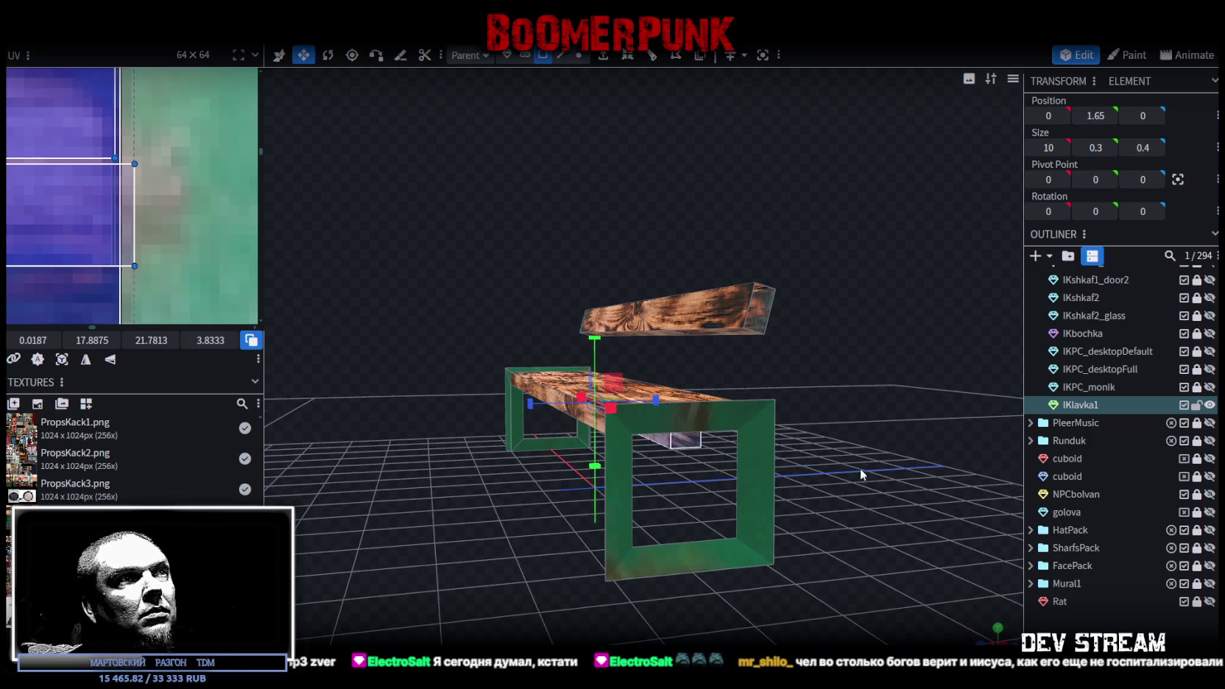
{"action": "left_click_drag", "start_coordinate": [736, 471], "coordinate": [913, 497]}
{"action": "left_click_drag", "start_coordinate": [608, 409], "coordinate": [611, 411]}
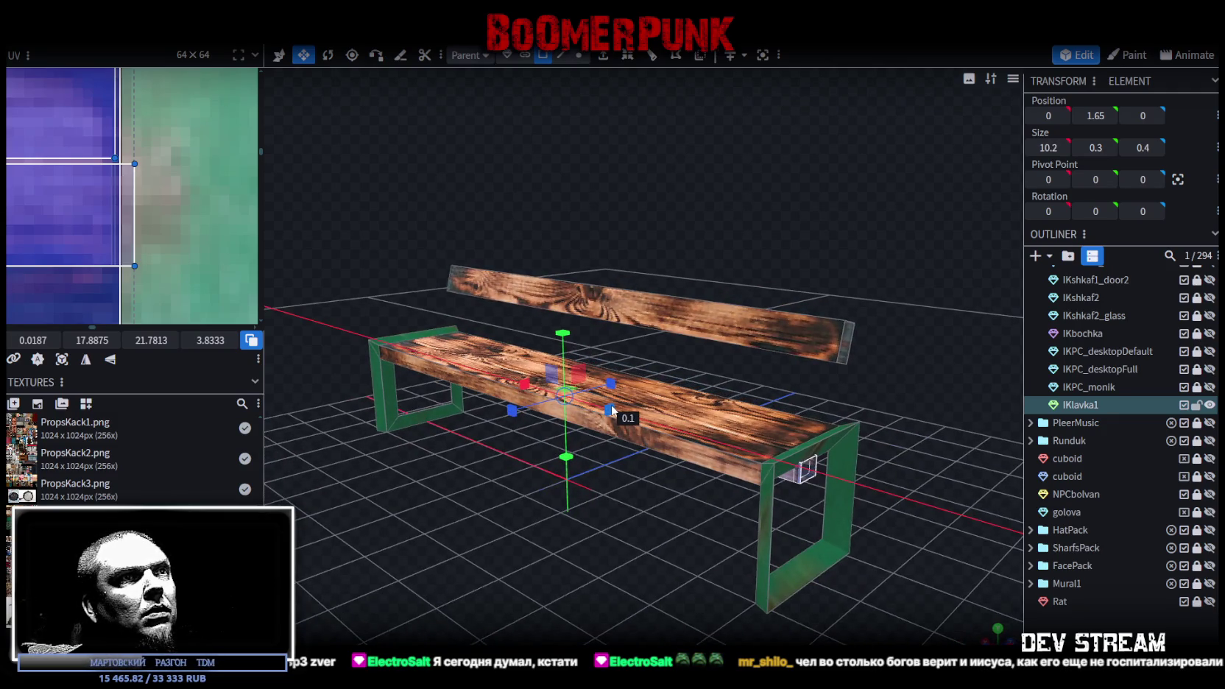
- Select the rail's end faces and whole plank, checking its ends reach into the leg frames
{"action": "mouse_move", "coordinate": [638, 600]}
{"action": "left_mouse_down"}
{"action": "mouse_move", "coordinate": [727, 531]}
{"action": "mouse_move", "coordinate": [715, 443]}
{"action": "left_mouse_up"}
{"action": "key", "text": "2"}
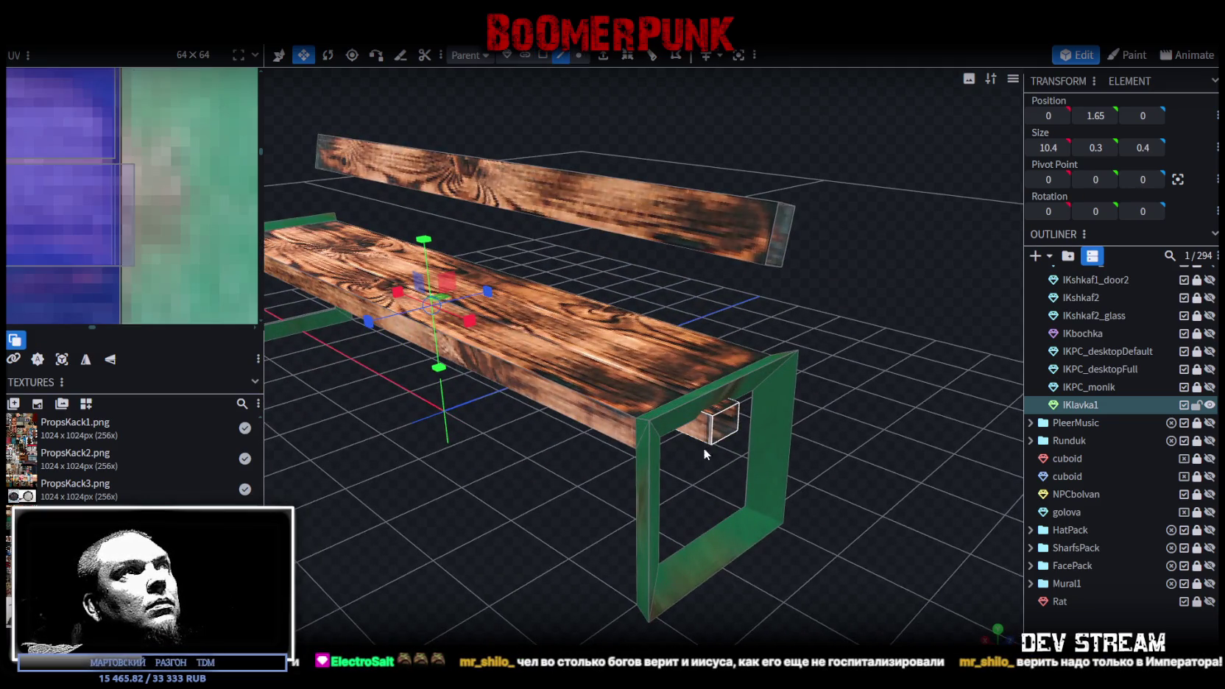
{"action": "left_click", "coordinate": [734, 424]}
{"action": "left_click_drag", "start_coordinate": [716, 432], "coordinate": [724, 423]}
{"action": "left_click_drag", "start_coordinate": [406, 459], "coordinate": [762, 454]}
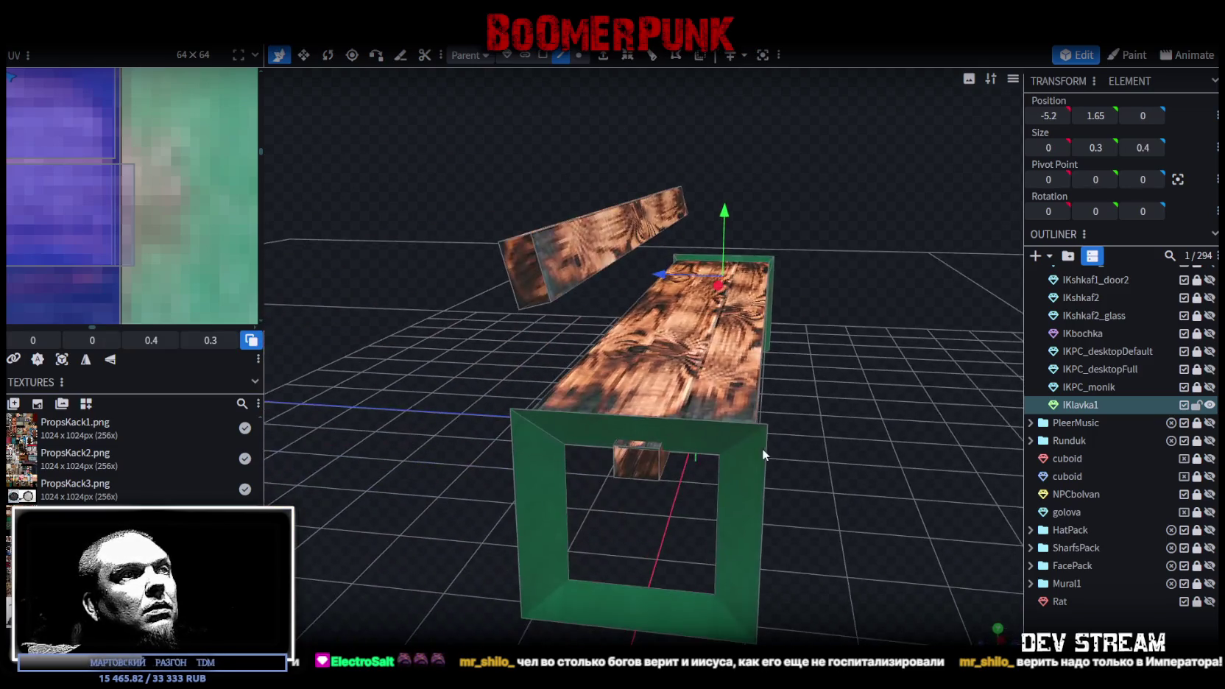
{"action": "left_click", "coordinate": [612, 462]}
{"action": "mouse_move", "coordinate": [744, 464]}
{"action": "left_mouse_down"}
{"action": "mouse_move", "coordinate": [804, 424]}
{"action": "mouse_move", "coordinate": [731, 388]}
{"action": "mouse_move", "coordinate": [788, 414]}
{"action": "mouse_move", "coordinate": [732, 424]}
{"action": "mouse_move", "coordinate": [766, 485]}
{"action": "mouse_move", "coordinate": [741, 458]}
{"action": "mouse_move", "coordinate": [746, 471]}
{"action": "left_mouse_up"}
{"action": "mouse_move", "coordinate": [702, 318]}
{"action": "left_mouse_down"}
{"action": "mouse_move", "coordinate": [782, 450]}
{"action": "mouse_move", "coordinate": [634, 484]}
{"action": "left_mouse_up"}
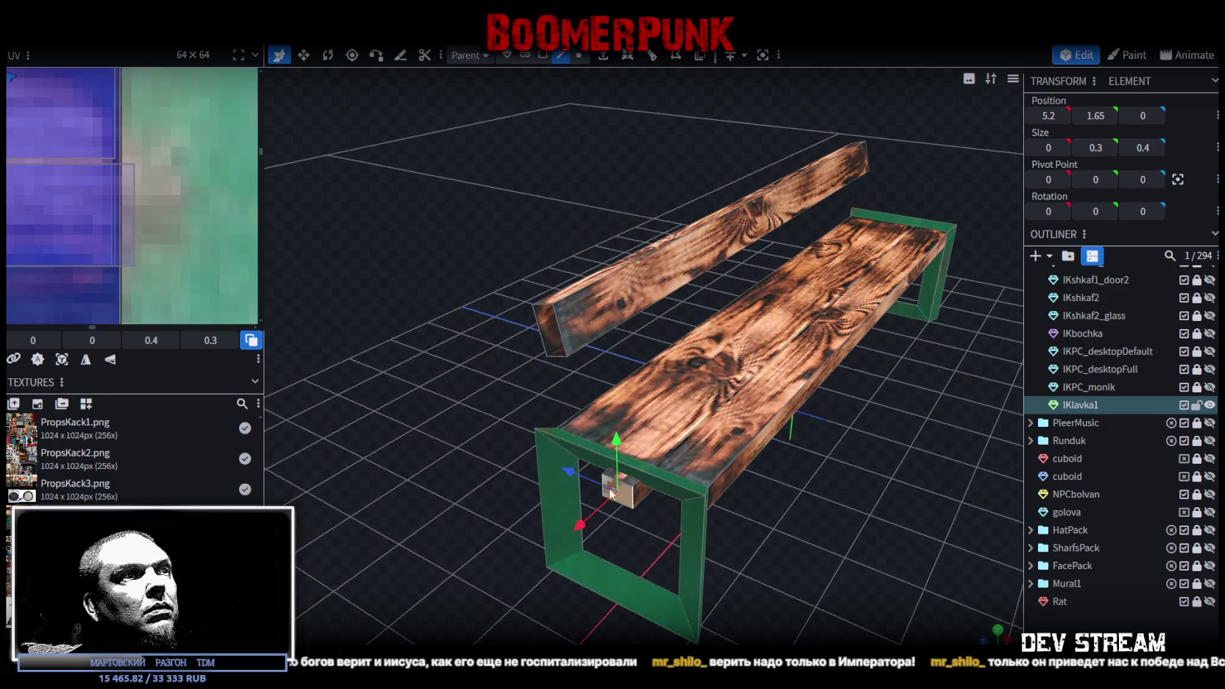
{"action": "left_click", "coordinate": [544, 56]}
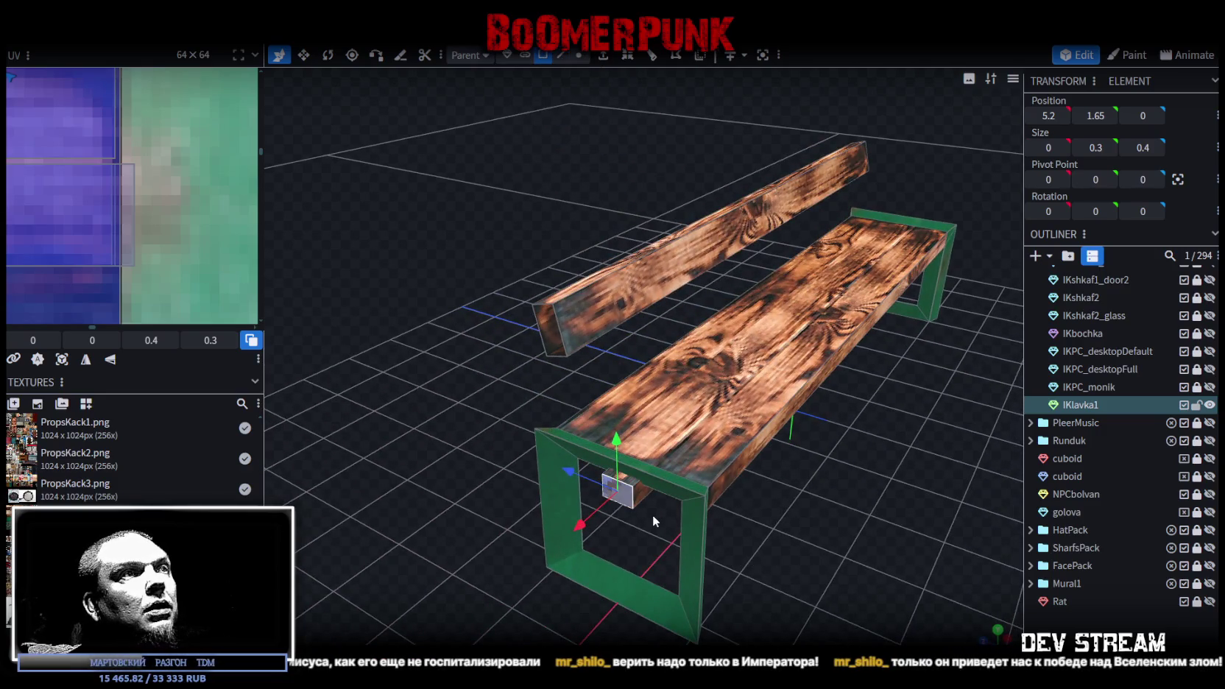
{"action": "left_click", "coordinate": [637, 491]}
{"action": "mouse_move", "coordinate": [637, 493]}
{"action": "left_mouse_down"}
{"action": "mouse_move", "coordinate": [889, 524]}
{"action": "mouse_move", "coordinate": [915, 351]}
{"action": "left_mouse_up"}
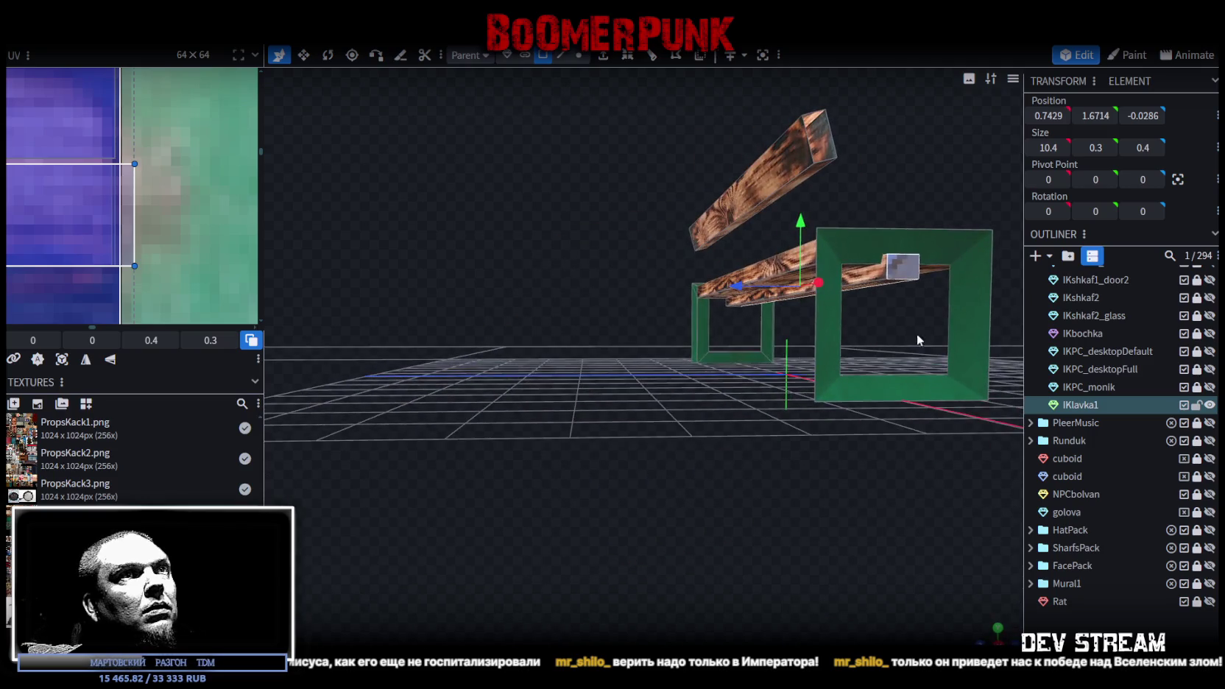
{"action": "key", "text": "ctrl+z"}
{"action": "left_click_drag", "start_coordinate": [836, 333], "coordinate": [795, 540]}
{"action": "mouse_move", "coordinate": [586, 398]}
{"action": "left_mouse_down"}
{"action": "mouse_move", "coordinate": [799, 476]}
{"action": "mouse_move", "coordinate": [801, 520]}
{"action": "mouse_move", "coordinate": [931, 571]}
{"action": "mouse_move", "coordinate": [949, 611]}
{"action": "left_mouse_up"}
- Move the rail's UV rectangle onto the green locker area and shrink it to a small patch
{"action": "scroll", "coordinate": [153, 200], "scroll_direction": "down", "scroll_amount": 2}
{"action": "scroll", "coordinate": [153, 200], "scroll_direction": "down", "scroll_amount": 2}
{"action": "scroll", "coordinate": [153, 201], "scroll_direction": "down", "scroll_amount": 2}
{"action": "scroll", "coordinate": [154, 200], "scroll_direction": "down", "scroll_amount": 1}
{"action": "scroll", "coordinate": [153, 201], "scroll_direction": "down", "scroll_amount": 1}
{"action": "scroll", "coordinate": [122, 188], "scroll_direction": "down", "scroll_amount": 1}
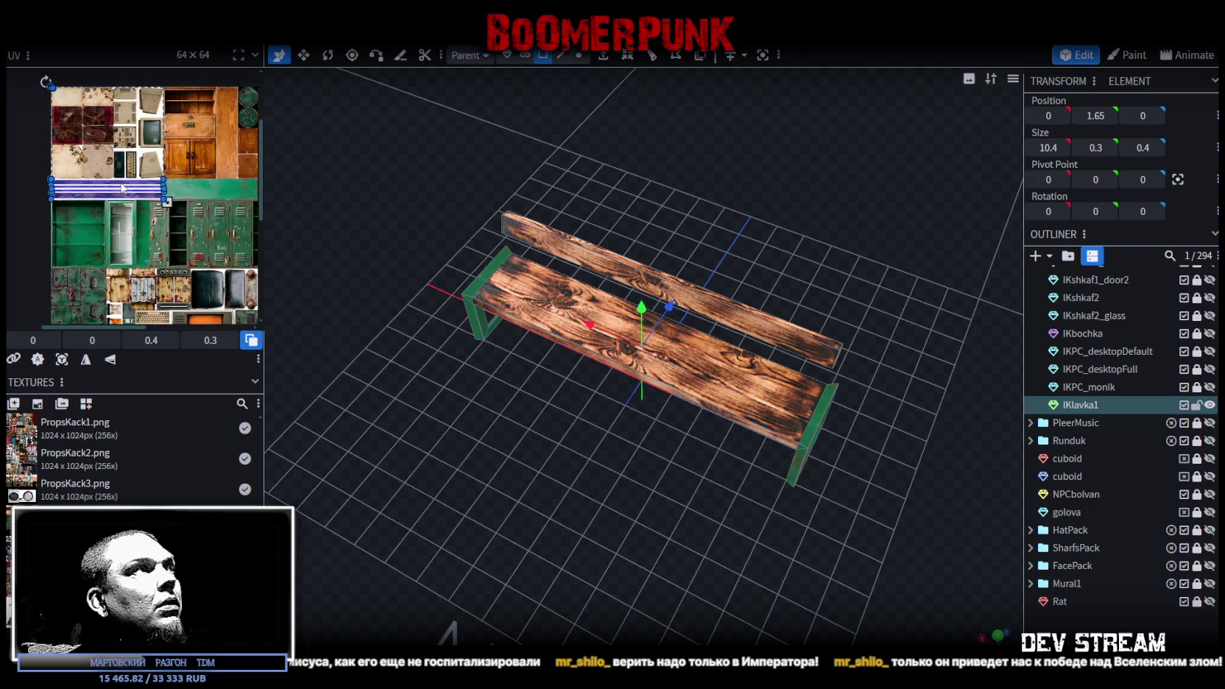
{"action": "left_click_drag", "start_coordinate": [107, 194], "coordinate": [111, 243]}
{"action": "scroll", "coordinate": [195, 254], "scroll_direction": "up", "scroll_amount": 3}
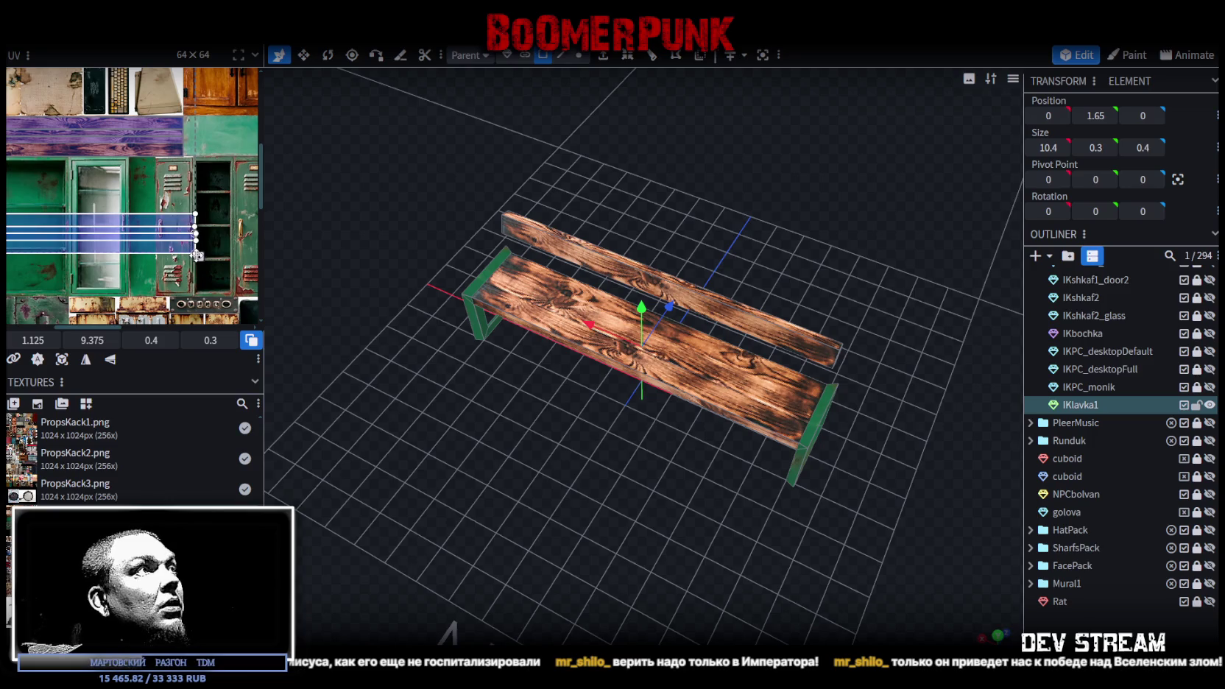
{"action": "left_click_drag", "start_coordinate": [198, 255], "coordinate": [81, 232]}
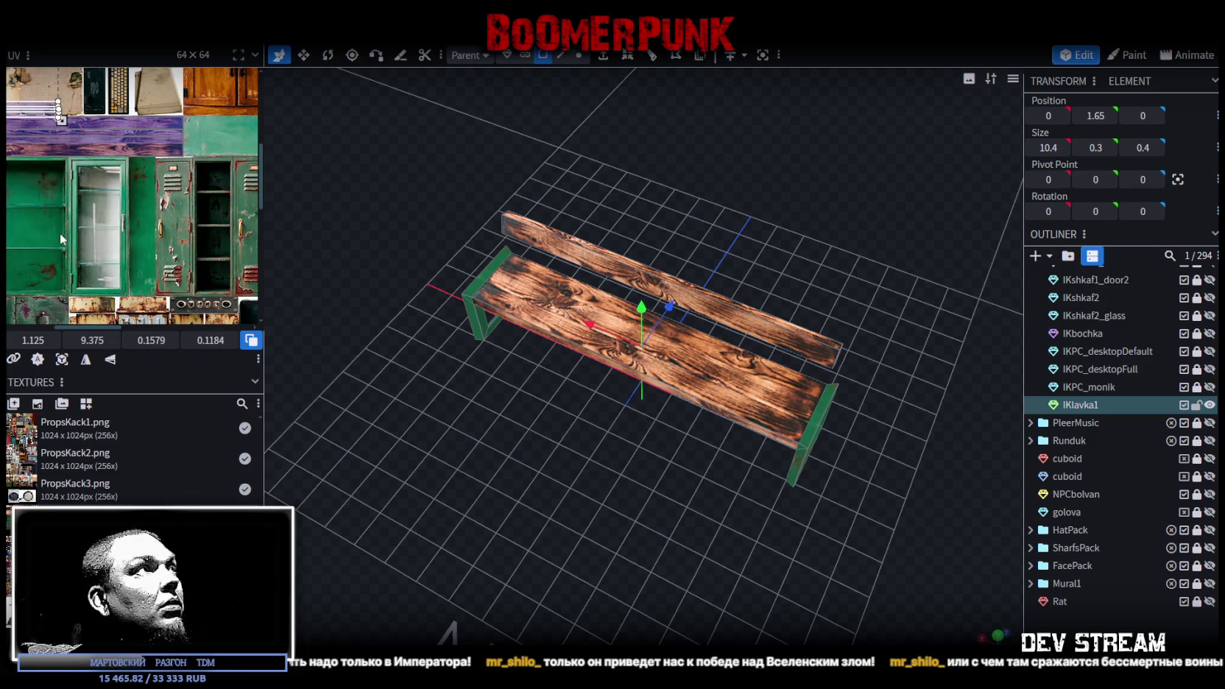
{"action": "scroll", "coordinate": [225, 225], "scroll_direction": "up", "scroll_amount": 2}
{"action": "left_click_drag", "start_coordinate": [162, 112], "coordinate": [160, 263]}
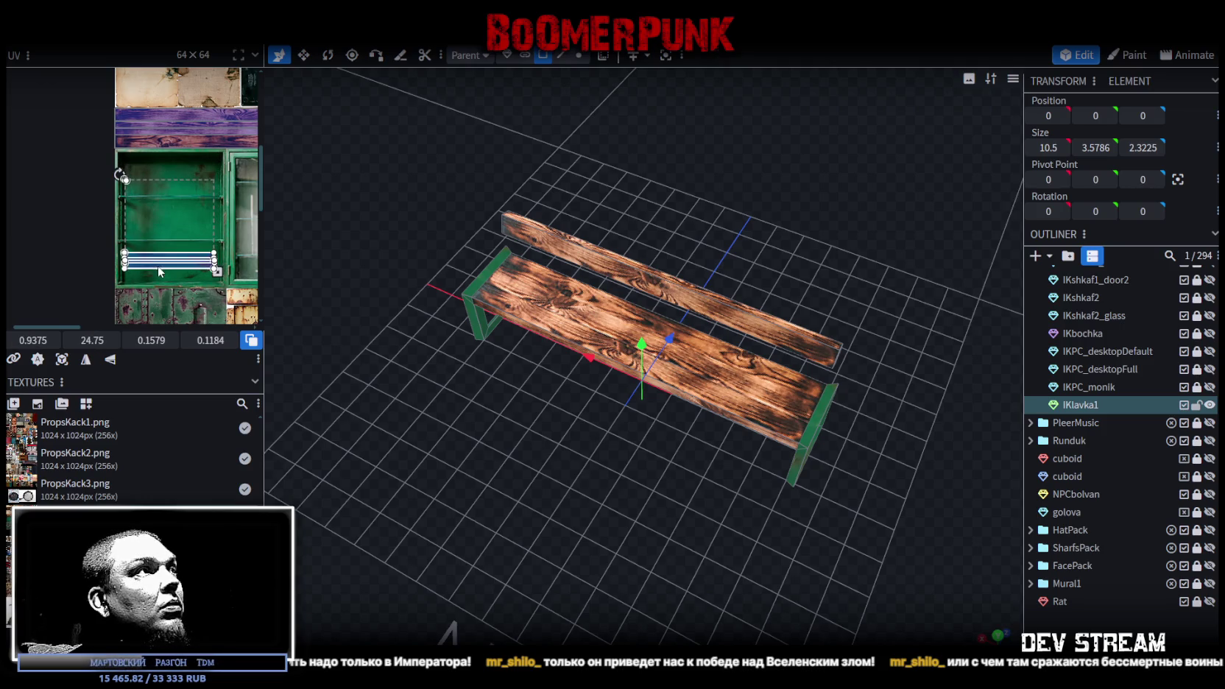
- Place another rail face's small UV square onto the green metal region
{"action": "scroll", "coordinate": [171, 186], "scroll_direction": "up", "scroll_amount": 2}
{"action": "left_click", "coordinate": [110, 156]}
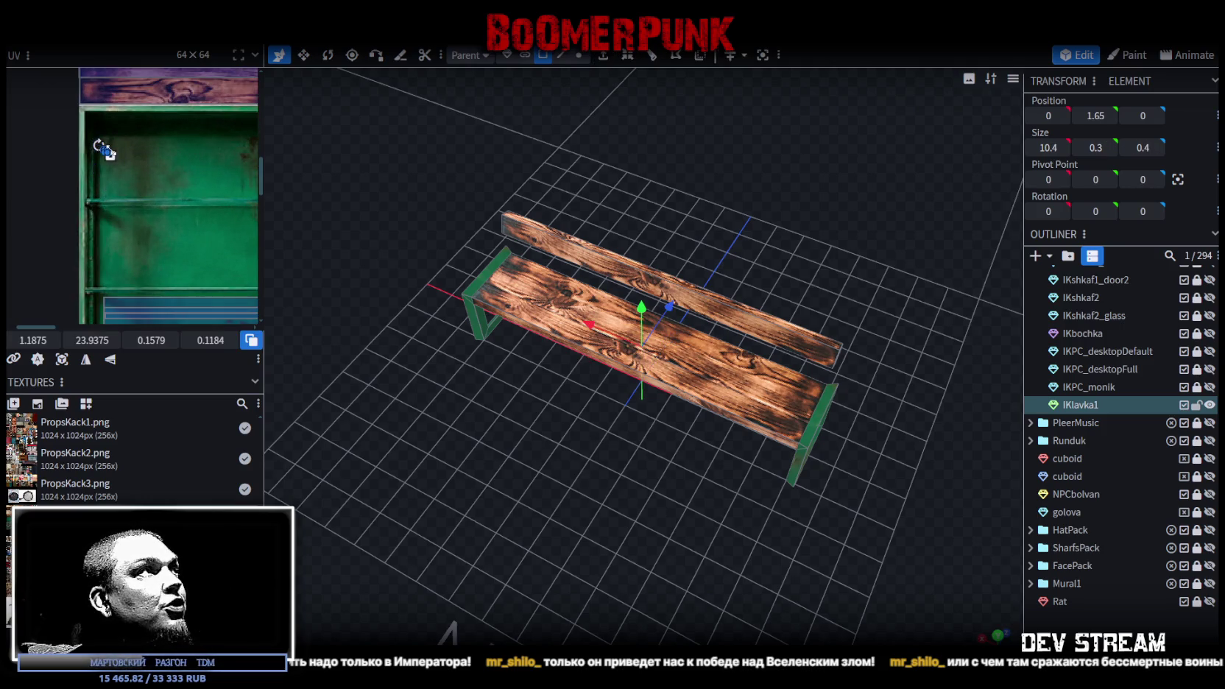
{"action": "left_click_drag", "start_coordinate": [131, 174], "coordinate": [121, 294]}
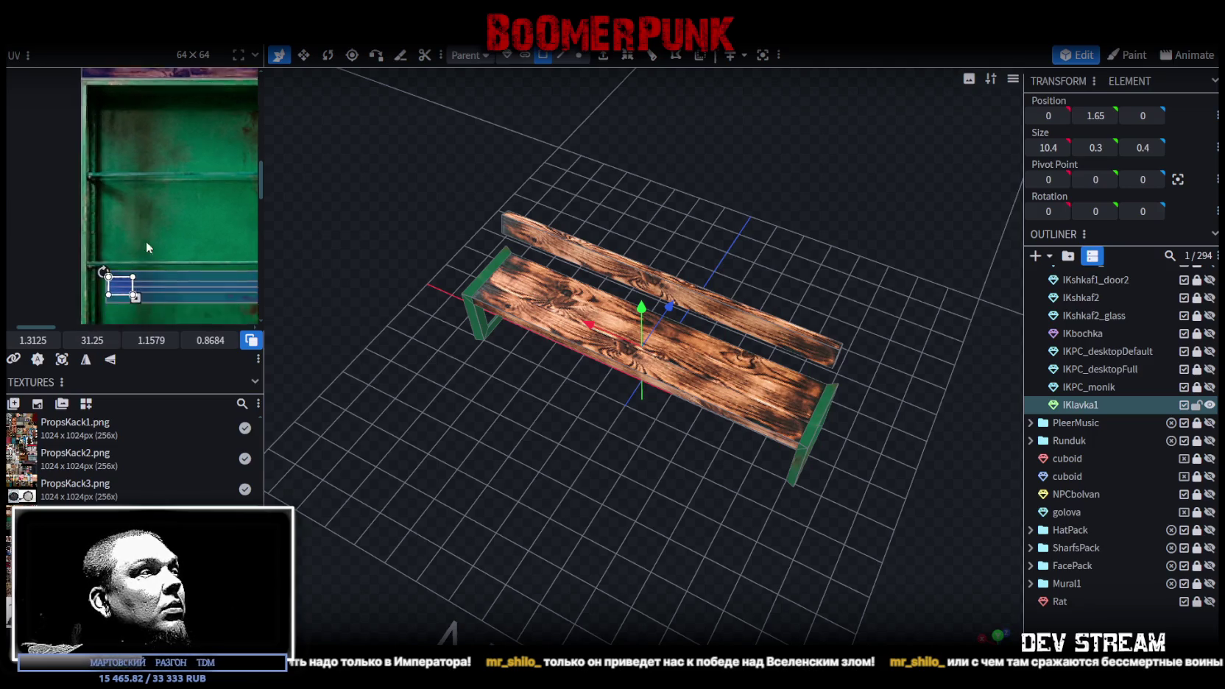
{"action": "scroll", "coordinate": [79, 176], "scroll_direction": "down", "scroll_amount": 3}
{"action": "left_click_drag", "start_coordinate": [74, 188], "coordinate": [83, 191]}
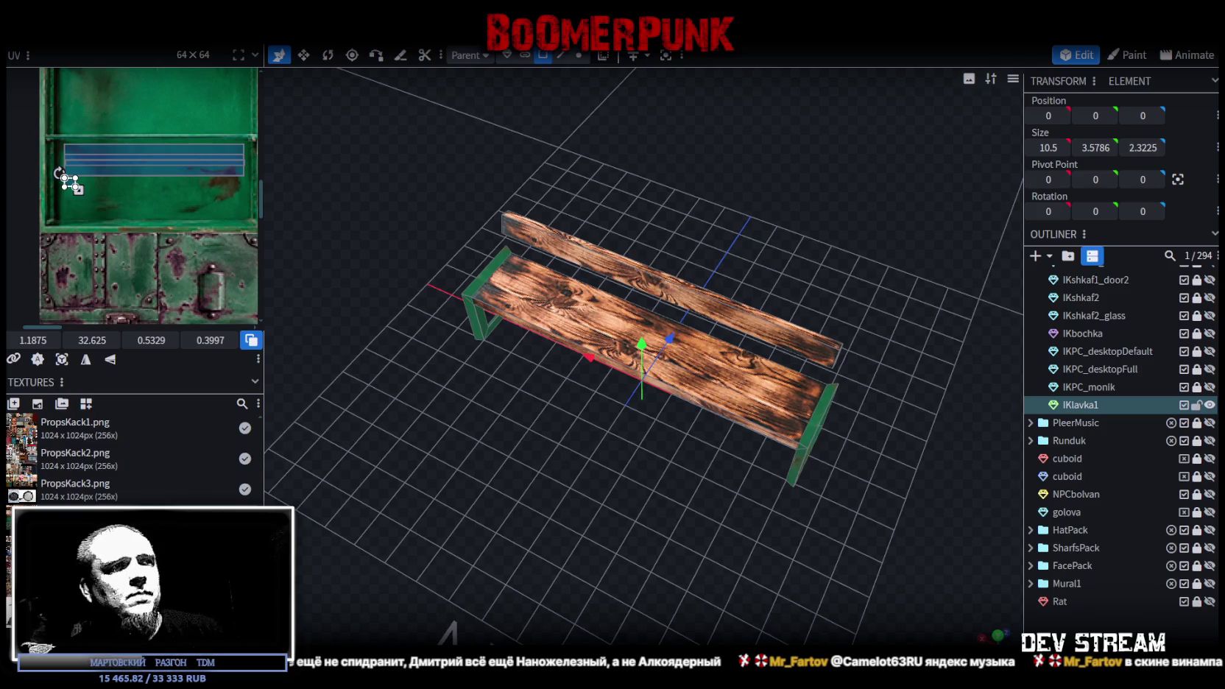
- Switch selection mode and select the backrest plank's end face
{"action": "mouse_move", "coordinate": [730, 601]}
{"action": "left_mouse_down"}
{"action": "mouse_move", "coordinate": [536, 494]}
{"action": "mouse_move", "coordinate": [666, 460]}
{"action": "mouse_move", "coordinate": [631, 474]}
{"action": "mouse_move", "coordinate": [551, 457]}
{"action": "mouse_move", "coordinate": [799, 449]}
{"action": "mouse_move", "coordinate": [819, 460]}
{"action": "mouse_move", "coordinate": [697, 471]}
{"action": "mouse_move", "coordinate": [507, 440]}
{"action": "mouse_move", "coordinate": [451, 450]}
{"action": "mouse_move", "coordinate": [549, 481]}
{"action": "mouse_move", "coordinate": [560, 556]}
{"action": "mouse_move", "coordinate": [622, 559]}
{"action": "mouse_move", "coordinate": [587, 573]}
{"action": "left_mouse_up"}
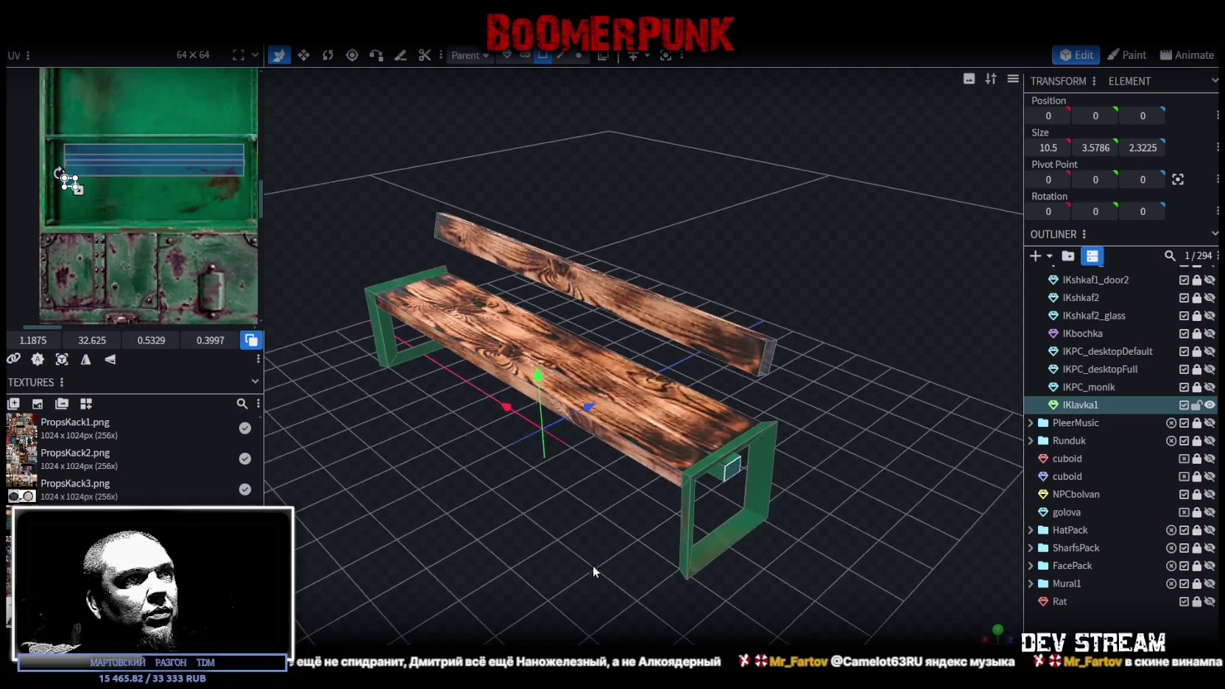
{"action": "left_click", "coordinate": [729, 465]}
{"action": "mouse_move", "coordinate": [728, 465]}
{"action": "left_mouse_down"}
{"action": "mouse_move", "coordinate": [761, 414]}
{"action": "mouse_move", "coordinate": [725, 444]}
{"action": "mouse_move", "coordinate": [603, 138]}
{"action": "left_mouse_up"}
{"action": "left_click", "coordinate": [559, 56]}
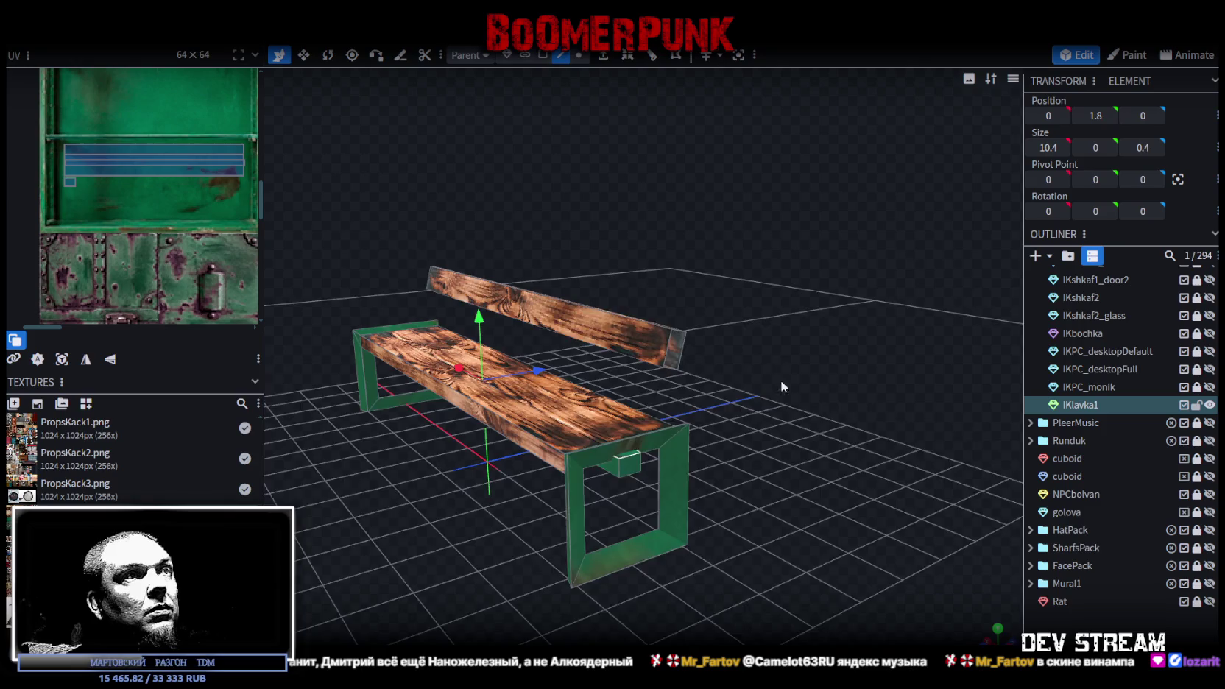
{"action": "left_click_drag", "start_coordinate": [776, 374], "coordinate": [728, 386]}
{"action": "left_click", "coordinate": [702, 386]}
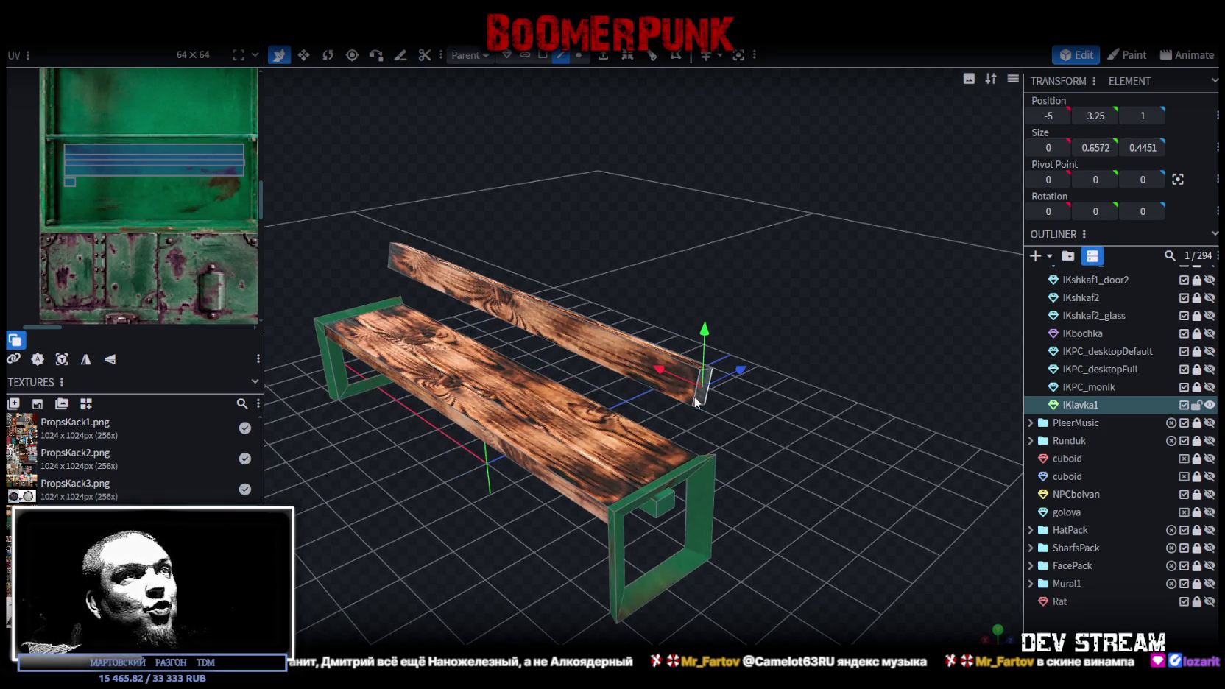
{"action": "scroll", "coordinate": [112, 246], "scroll_direction": "down", "scroll_amount": 1}
{"action": "scroll", "coordinate": [113, 246], "scroll_direction": "down", "scroll_amount": 2}
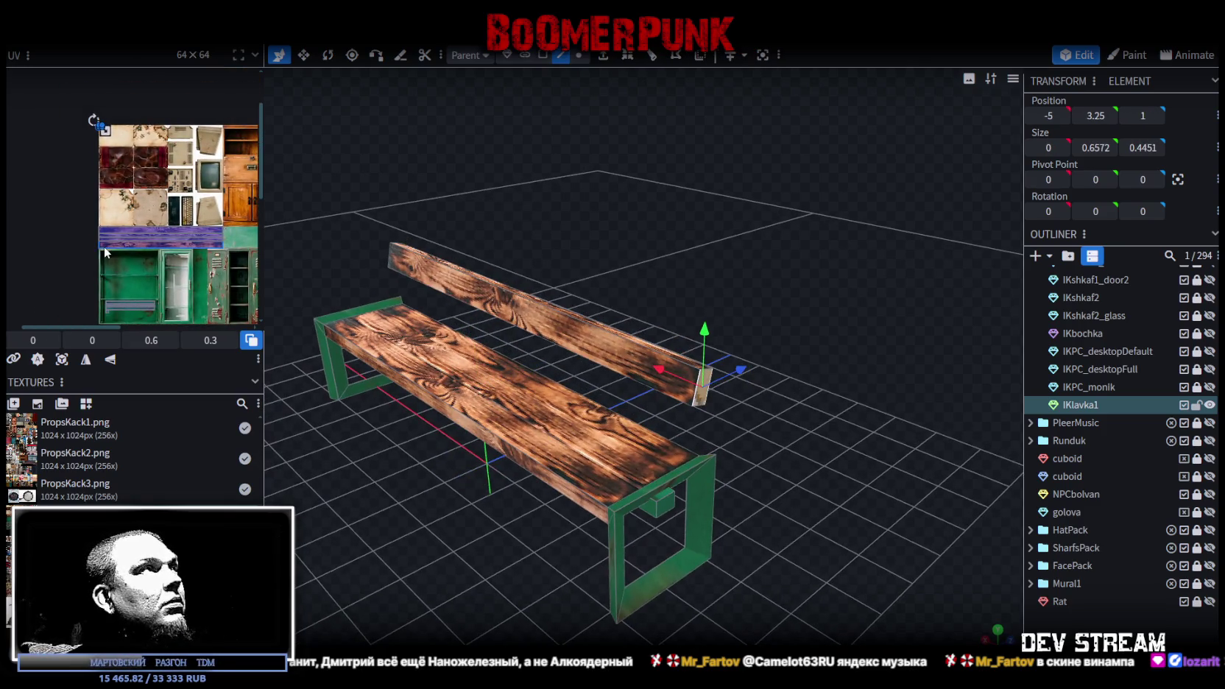
- Map the backrest's opposite end face onto the purple wood strip of the texture
{"action": "left_click_drag", "start_coordinate": [732, 214], "coordinate": [471, 221]}
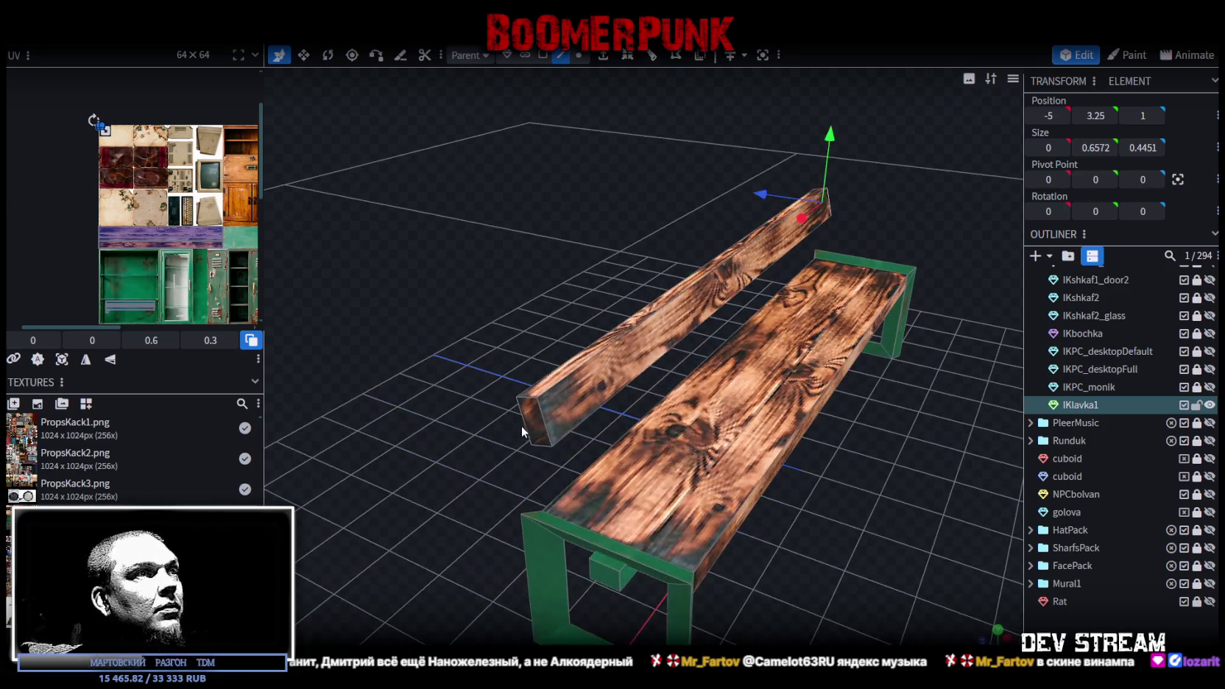
{"action": "left_click", "coordinate": [538, 422]}
{"action": "left_click", "coordinate": [538, 421]}
{"action": "scroll", "coordinate": [110, 125], "scroll_direction": "up", "scroll_amount": 3}
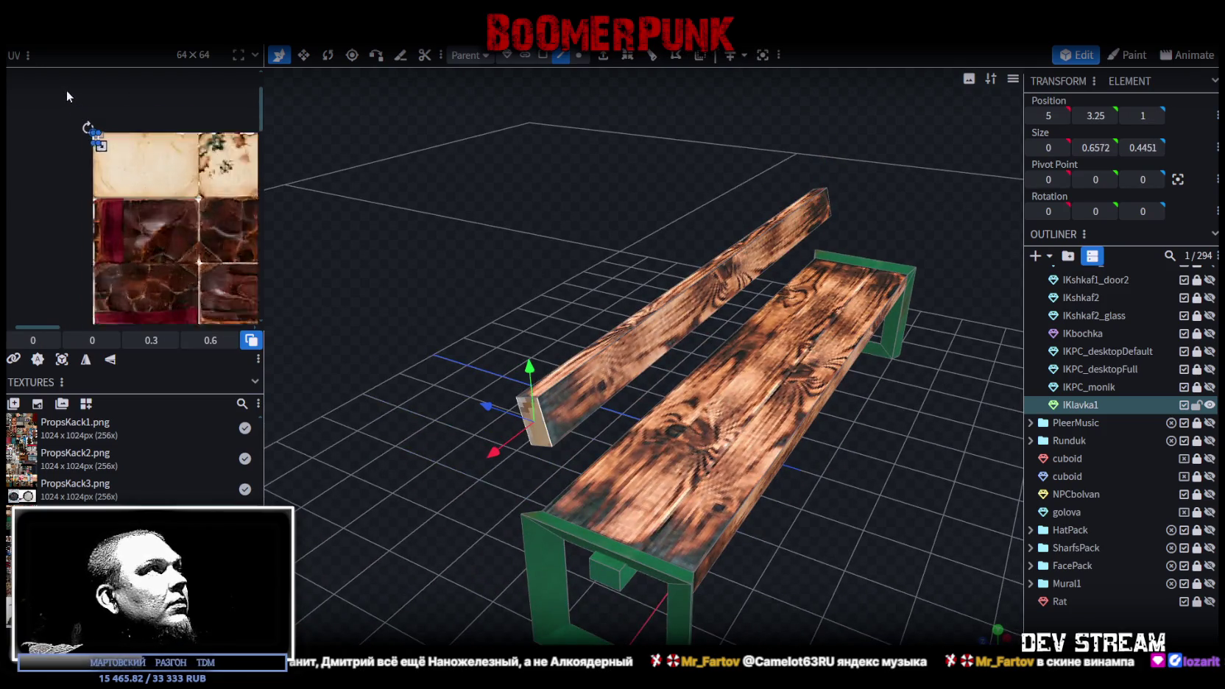
{"action": "left_click_drag", "start_coordinate": [159, 191], "coordinate": [198, 280]}
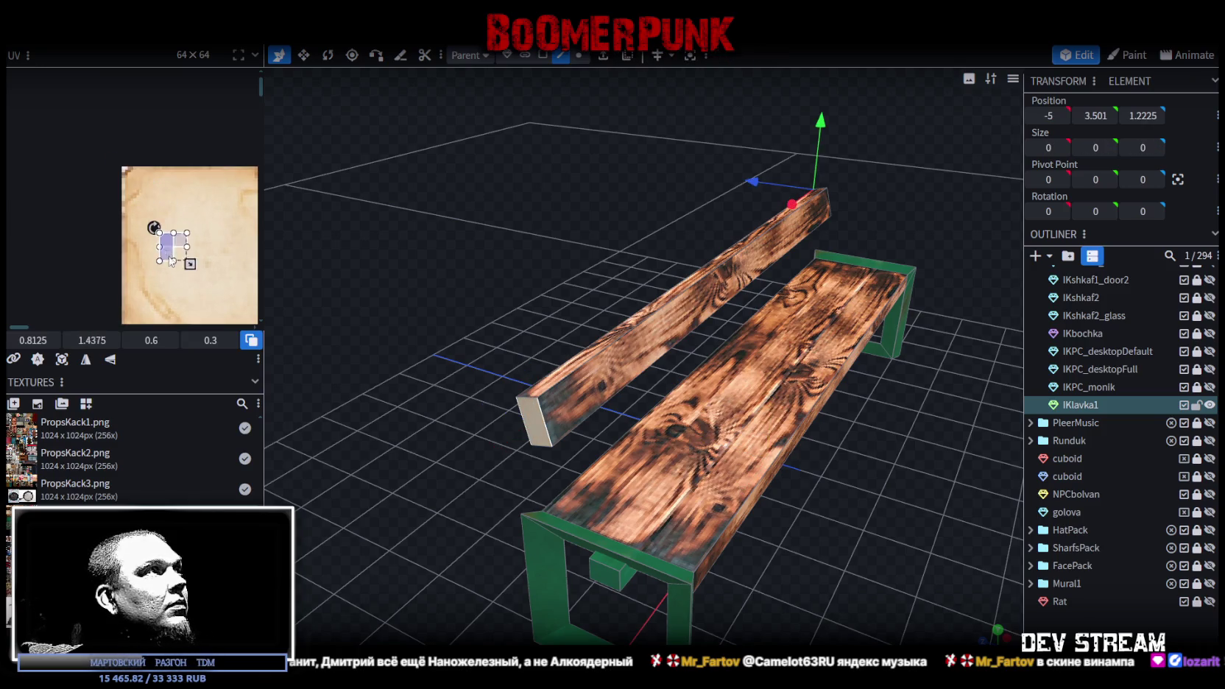
{"action": "left_click", "coordinate": [115, 110]}
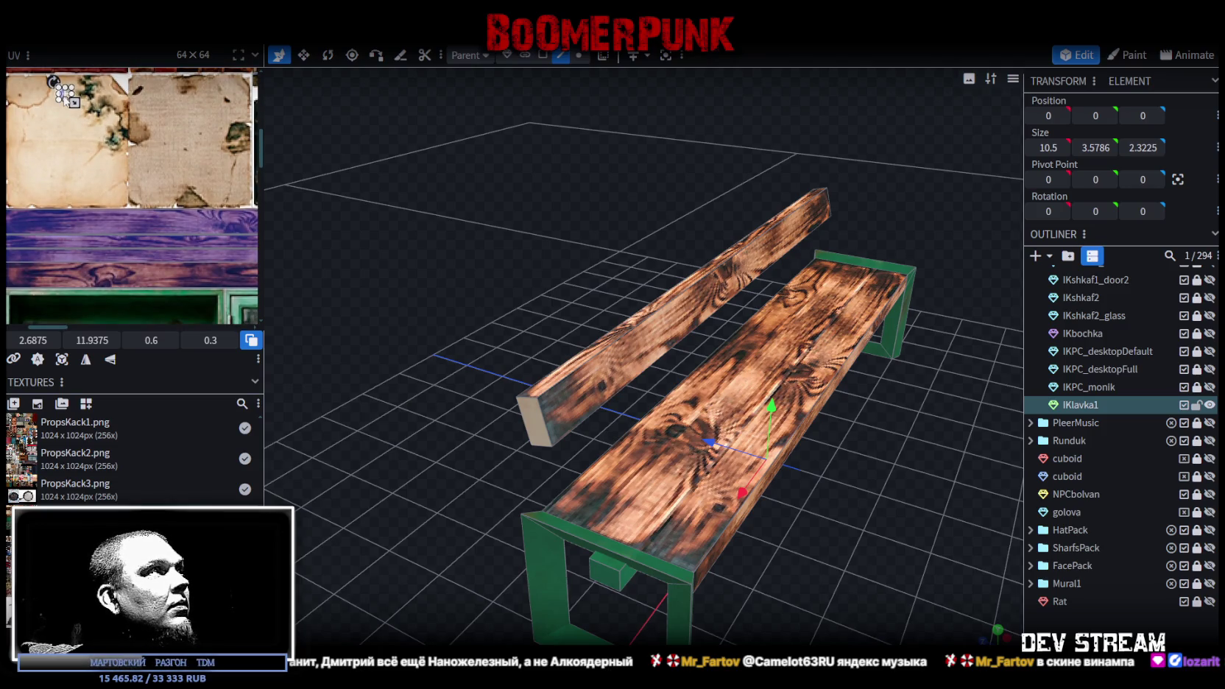
{"action": "mouse_move", "coordinate": [66, 94]}
{"action": "left_mouse_down"}
{"action": "mouse_move", "coordinate": [37, 249]}
{"action": "mouse_move", "coordinate": [103, 275]}
{"action": "mouse_move", "coordinate": [81, 268]}
{"action": "left_mouse_up"}
- Rotate the backrest end face's UV right a quarter turn, then deselect
{"action": "left_click", "coordinate": [536, 422]}
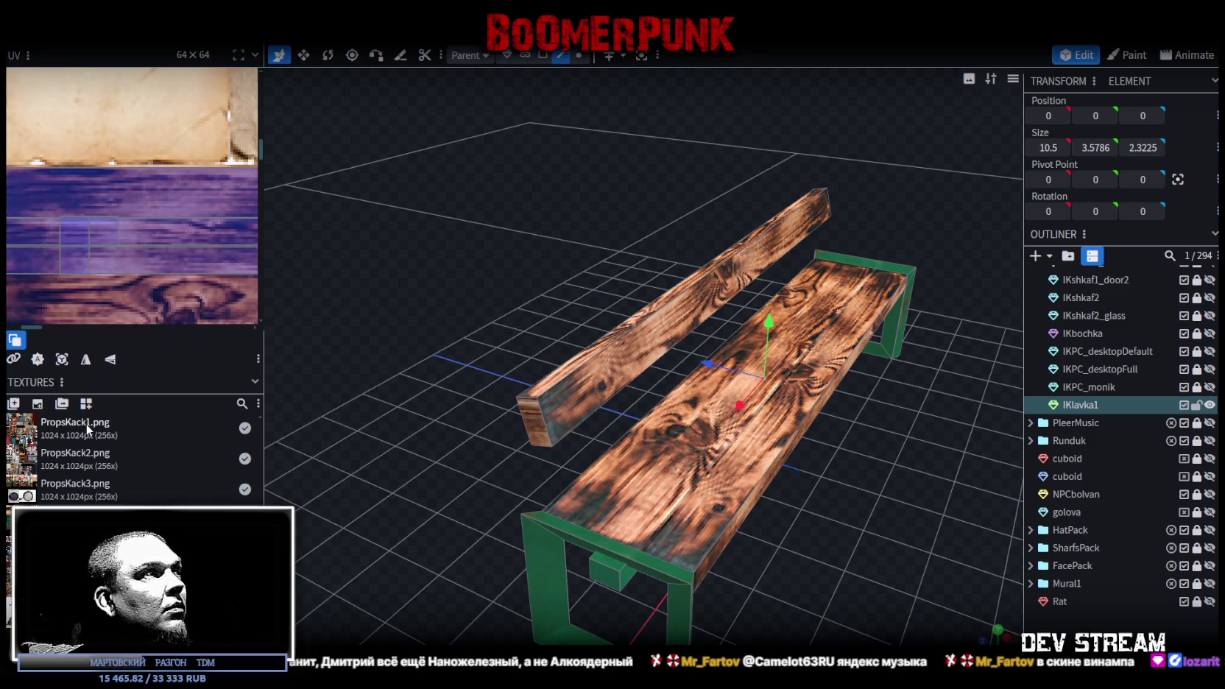
{"action": "left_click", "coordinate": [542, 55]}
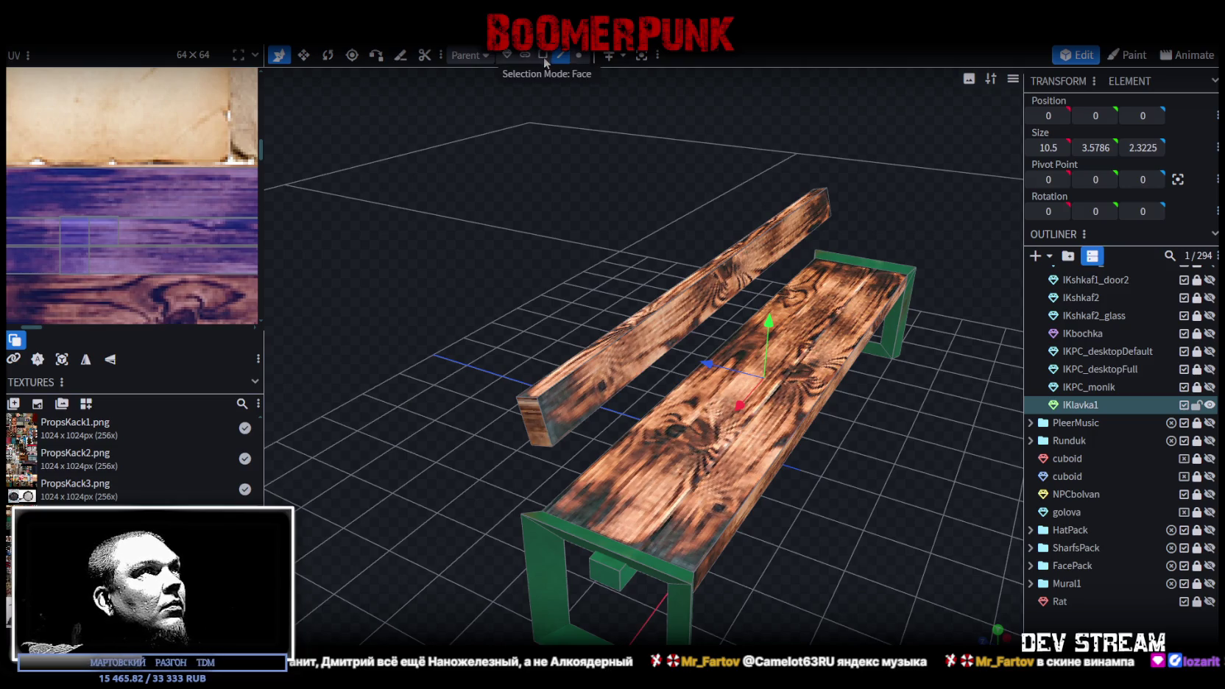
{"action": "left_click", "coordinate": [537, 419]}
{"action": "right_click", "coordinate": [75, 244]}
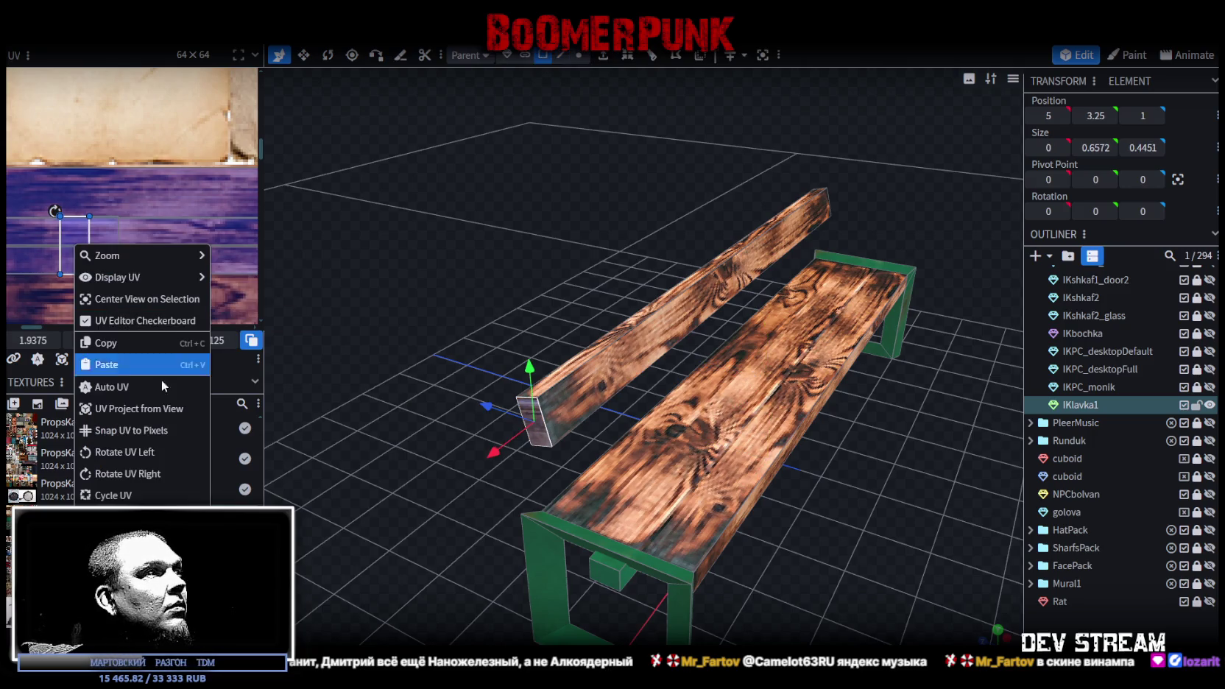
{"action": "left_click", "coordinate": [139, 475]}
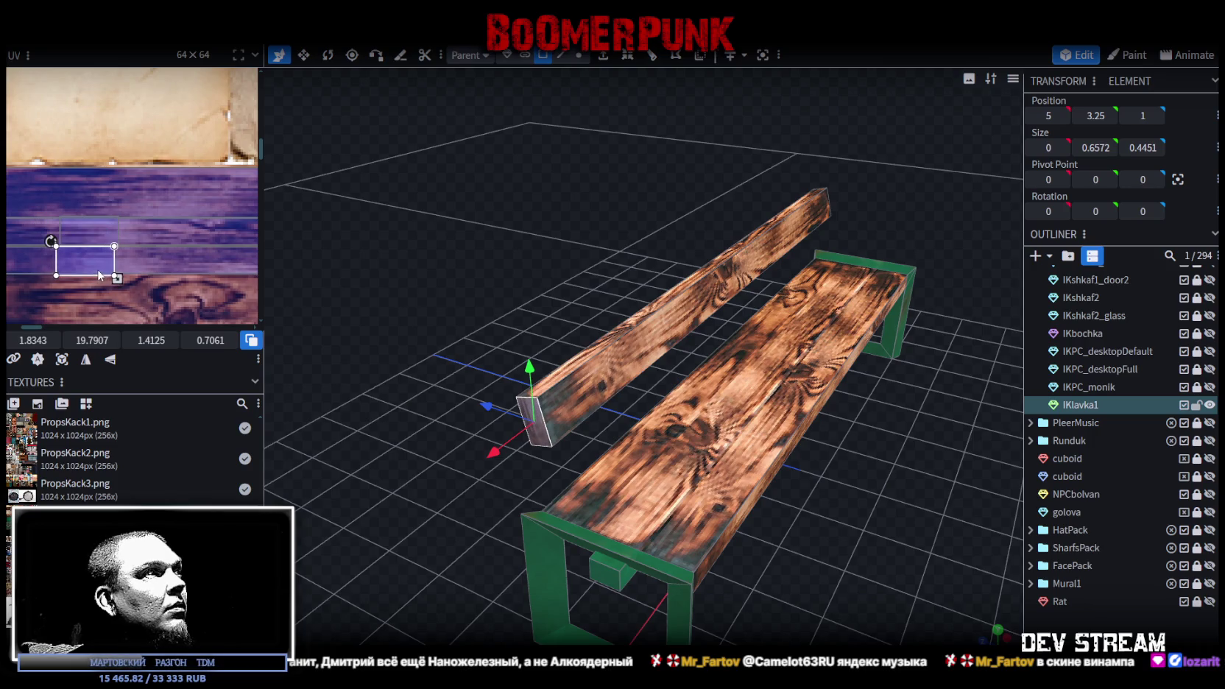
{"action": "left_click", "coordinate": [813, 545]}
{"action": "mouse_move", "coordinate": [813, 545]}
{"action": "left_mouse_down"}
{"action": "mouse_move", "coordinate": [533, 535]}
{"action": "mouse_move", "coordinate": [670, 552]}
{"action": "mouse_move", "coordinate": [628, 414]}
{"action": "mouse_move", "coordinate": [572, 529]}
{"action": "mouse_move", "coordinate": [617, 536]}
{"action": "mouse_move", "coordinate": [574, 542]}
{"action": "mouse_move", "coordinate": [549, 529]}
{"action": "mouse_move", "coordinate": [753, 550]}
{"action": "mouse_move", "coordinate": [668, 329]}
{"action": "left_mouse_up"}
- Slide the backrest plank's long-face UV box along the purple-tinted wood strip of the props texture
{"action": "left_click", "coordinate": [666, 324]}
{"action": "left_click", "coordinate": [662, 308]}
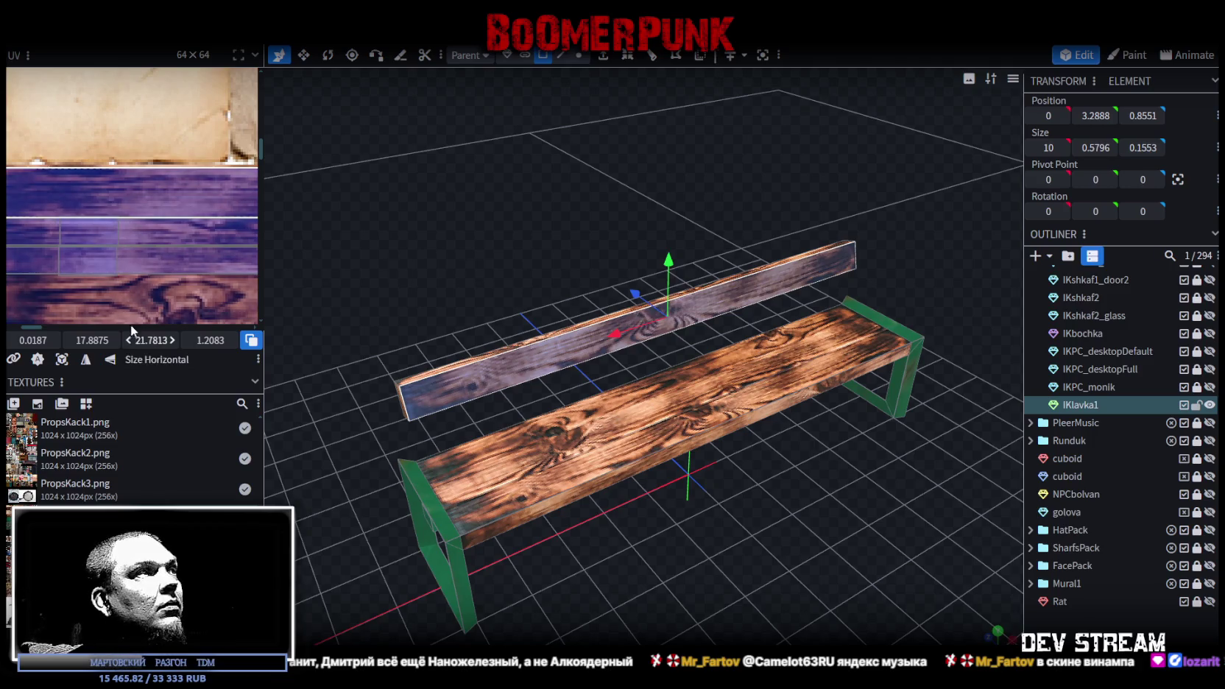
{"action": "scroll", "coordinate": [167, 270], "scroll_direction": "down", "scroll_amount": 2}
{"action": "scroll", "coordinate": [123, 225], "scroll_direction": "right", "scroll_amount": 3}
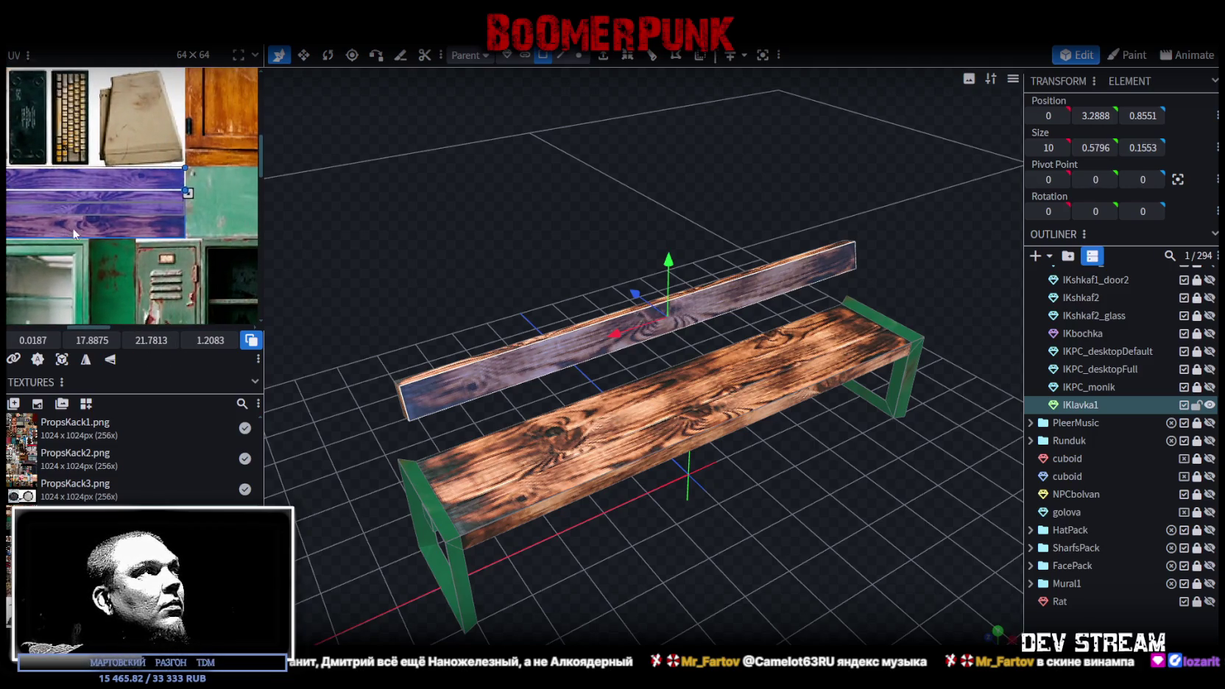
{"action": "mouse_move", "coordinate": [119, 187]}
{"action": "left_mouse_down"}
{"action": "mouse_move", "coordinate": [115, 211]}
{"action": "mouse_move", "coordinate": [122, 203]}
{"action": "left_mouse_up"}
{"action": "scroll", "coordinate": [129, 199], "scroll_direction": "up", "scroll_amount": 2}
{"action": "scroll", "coordinate": [120, 208], "scroll_direction": "up", "scroll_amount": 2}
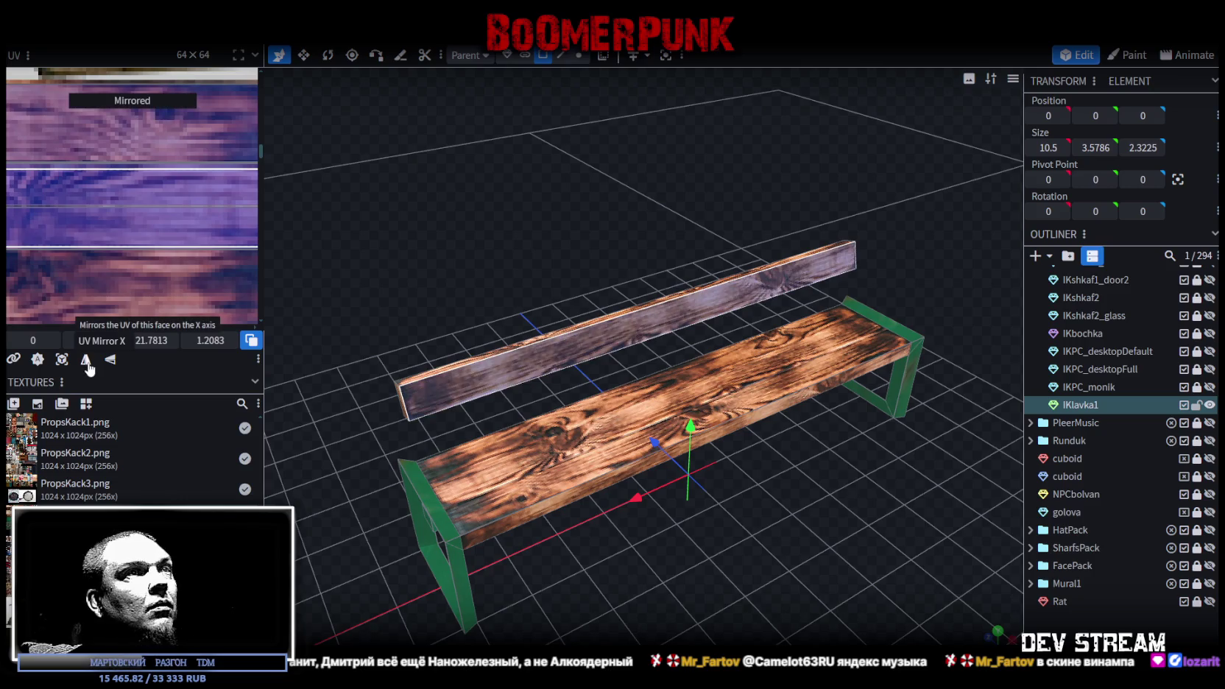
{"action": "mouse_move", "coordinate": [704, 542]}
{"action": "left_mouse_down"}
{"action": "mouse_move", "coordinate": [935, 518]}
{"action": "mouse_move", "coordinate": [731, 460]}
{"action": "mouse_move", "coordinate": [550, 523]}
{"action": "mouse_move", "coordinate": [357, 502]}
{"action": "mouse_move", "coordinate": [730, 545]}
{"action": "mouse_move", "coordinate": [549, 528]}
{"action": "mouse_move", "coordinate": [507, 515]}
{"action": "mouse_move", "coordinate": [476, 479]}
{"action": "mouse_move", "coordinate": [644, 423]}
{"action": "mouse_move", "coordinate": [669, 427]}
{"action": "mouse_move", "coordinate": [519, 441]}
{"action": "mouse_move", "coordinate": [573, 436]}
{"action": "mouse_move", "coordinate": [608, 473]}
{"action": "mouse_move", "coordinate": [662, 464]}
{"action": "mouse_move", "coordinate": [673, 483]}
{"action": "mouse_move", "coordinate": [820, 462]}
{"action": "mouse_move", "coordinate": [642, 533]}
{"action": "mouse_move", "coordinate": [663, 203]}
{"action": "left_mouse_up"}
- Copy the lower green rail bar's faces and paste them as a new bar
{"action": "left_click", "coordinate": [543, 58]}
{"action": "left_click", "coordinate": [754, 364]}
{"action": "left_click_drag", "start_coordinate": [822, 364], "coordinate": [789, 398]}
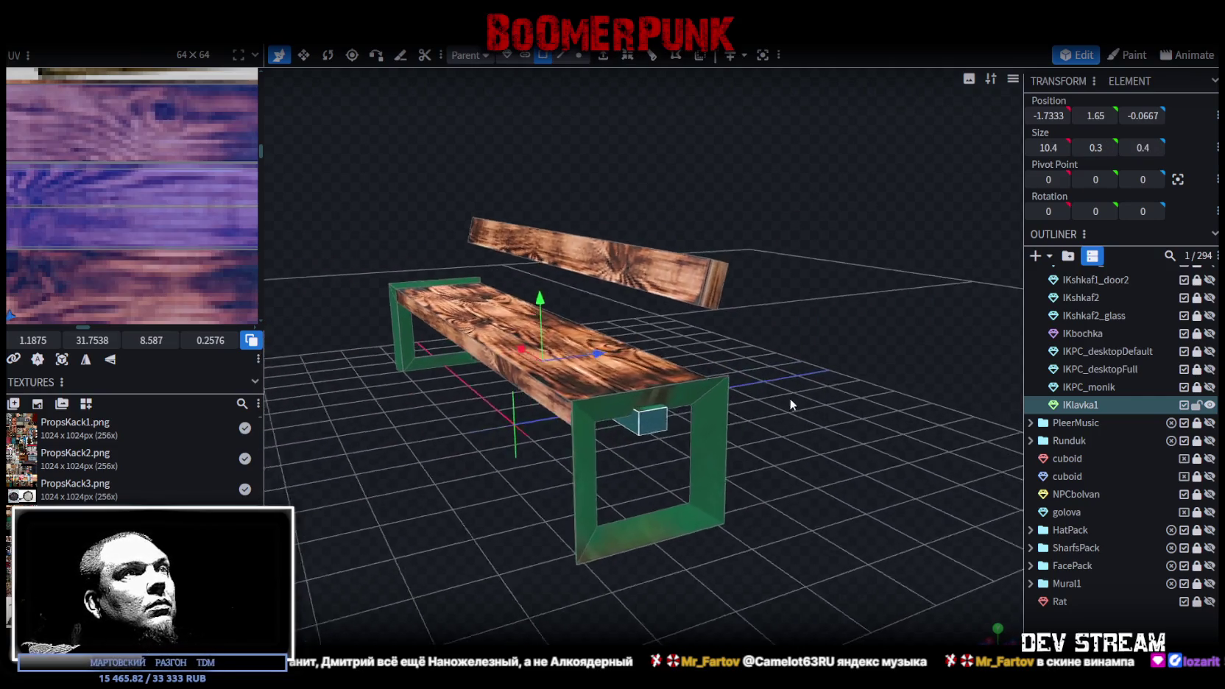
{"action": "left_click", "coordinate": [574, 331]}
{"action": "mouse_move", "coordinate": [574, 331]}
{"action": "left_mouse_down"}
{"action": "mouse_move", "coordinate": [638, 494]}
{"action": "mouse_move", "coordinate": [780, 397]}
{"action": "left_mouse_up"}
{"action": "left_click", "coordinate": [520, 363]}
{"action": "scroll", "coordinate": [637, 501], "scroll_direction": "up", "scroll_amount": 3}
{"action": "scroll", "coordinate": [513, 493], "scroll_direction": "down", "scroll_amount": 5}
{"action": "scroll", "coordinate": [569, 474], "scroll_direction": "up", "scroll_amount": 2}
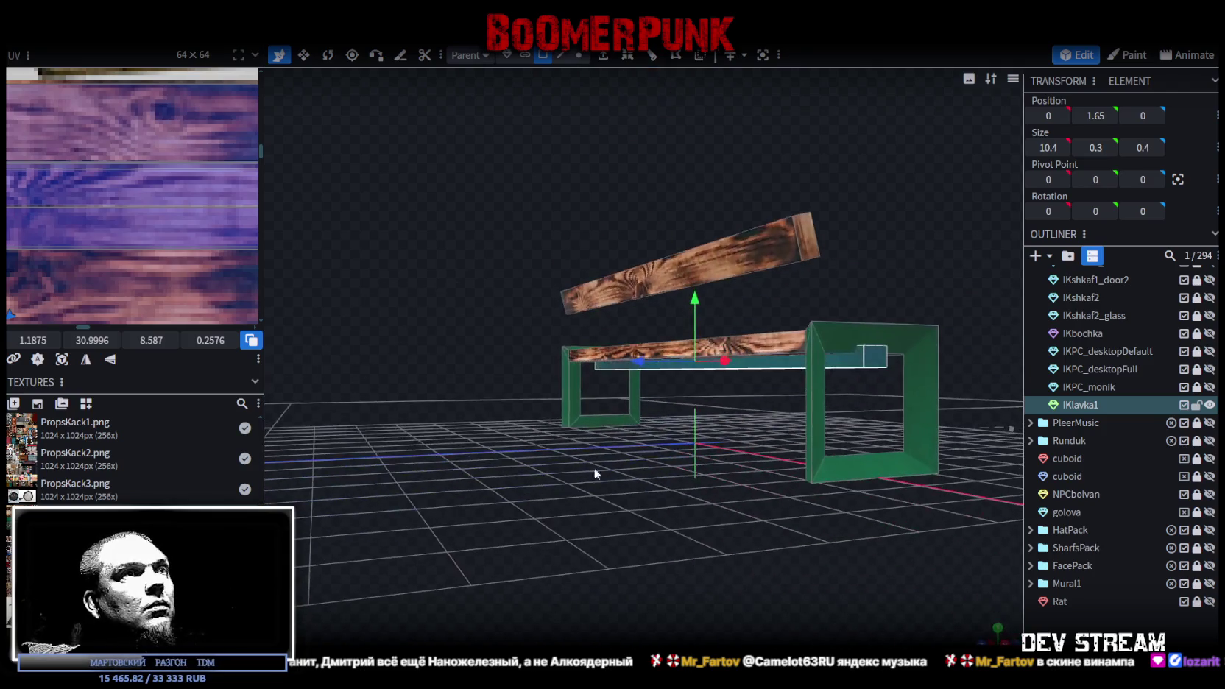
{"action": "right_click", "coordinate": [848, 365]}
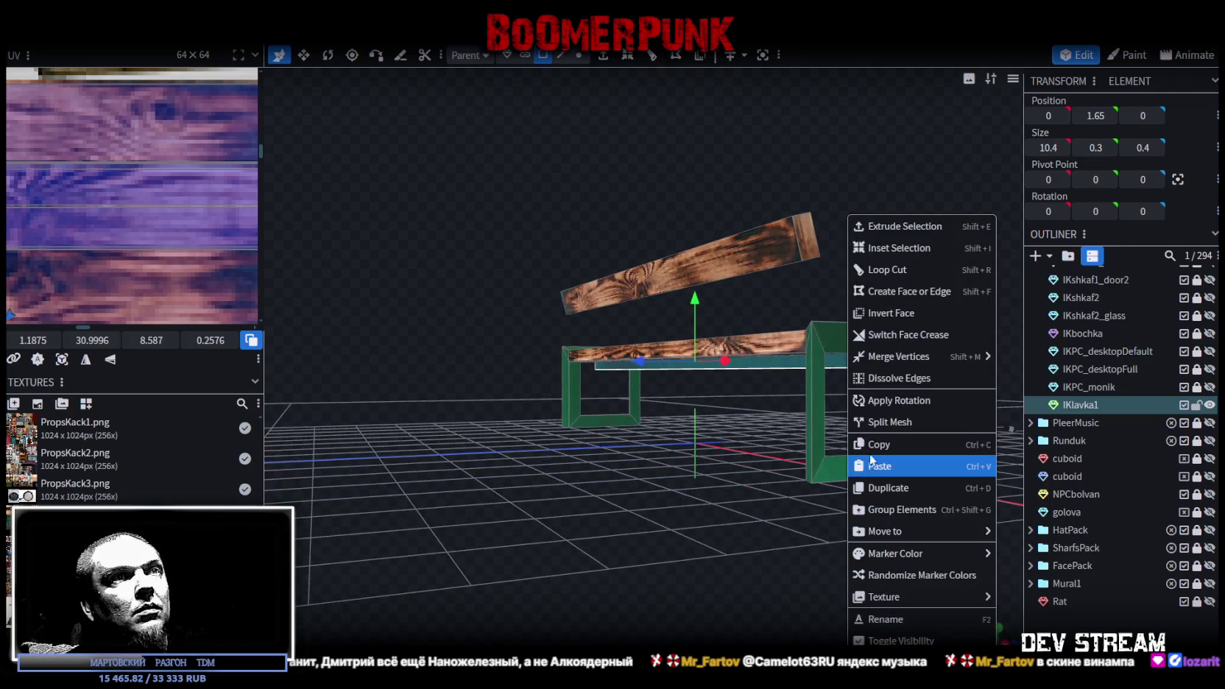
{"action": "left_click", "coordinate": [873, 443]}
{"action": "right_click", "coordinate": [874, 369]}
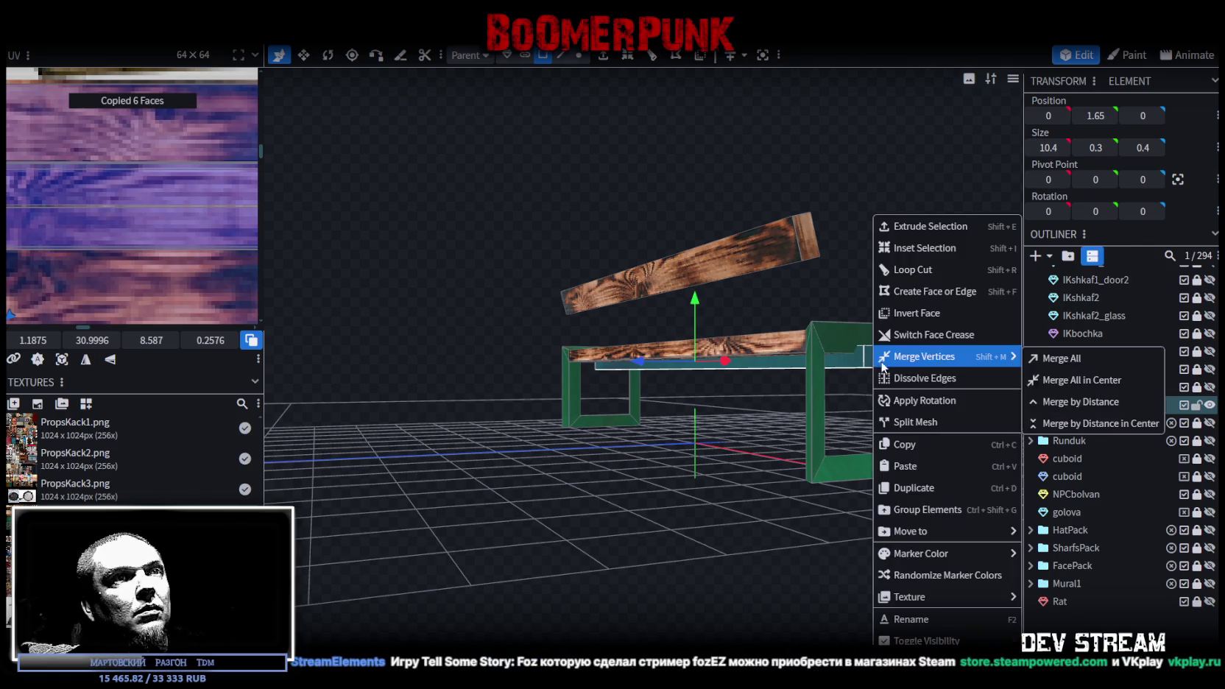
{"action": "left_click", "coordinate": [900, 465]}
{"action": "left_click", "coordinate": [943, 478]}
- Turn the pasted bar 90° to run lengthwise and move it to X −3
{"action": "mouse_move", "coordinate": [890, 448]}
{"action": "left_mouse_down"}
{"action": "mouse_move", "coordinate": [654, 419]}
{"action": "mouse_move", "coordinate": [409, 491]}
{"action": "mouse_move", "coordinate": [565, 492]}
{"action": "mouse_move", "coordinate": [723, 421]}
{"action": "mouse_move", "coordinate": [761, 564]}
{"action": "mouse_move", "coordinate": [801, 507]}
{"action": "left_mouse_up"}
{"action": "key", "text": "r"}
{"action": "key", "text": "v"}
{"action": "left_click_drag", "start_coordinate": [795, 443], "coordinate": [641, 434]}
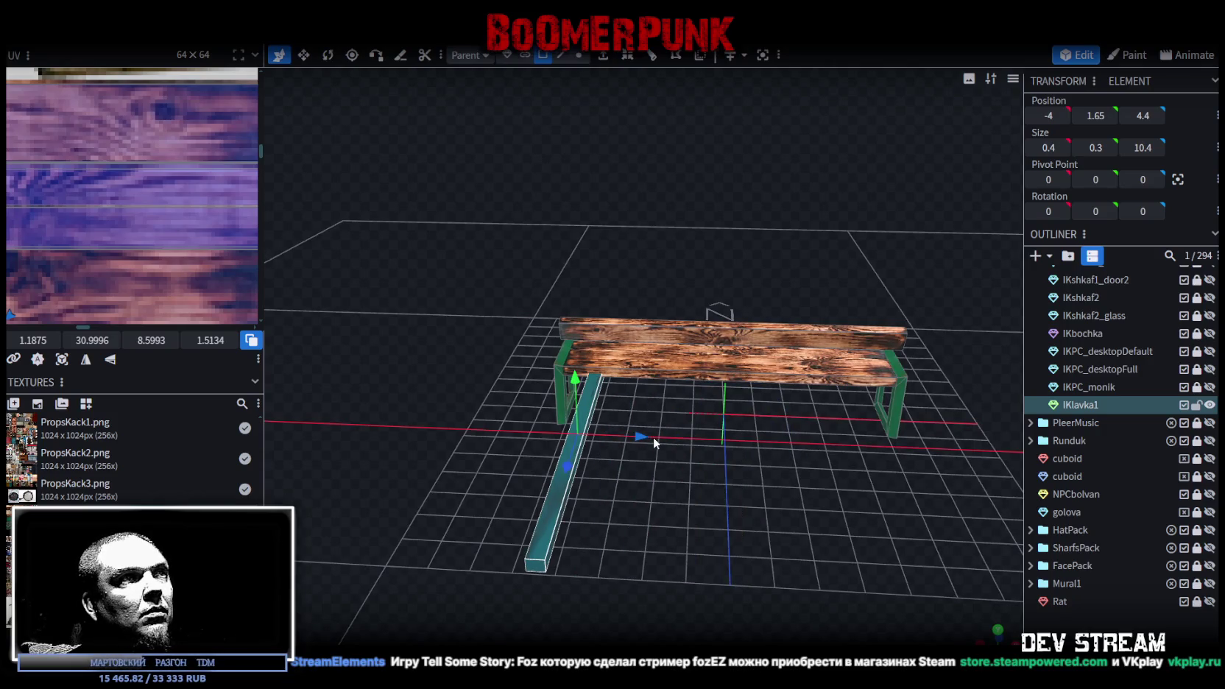
{"action": "mouse_move", "coordinate": [642, 437]}
{"action": "left_mouse_down"}
{"action": "mouse_move", "coordinate": [658, 437]}
{"action": "mouse_move", "coordinate": [595, 458]}
{"action": "mouse_move", "coordinate": [444, 404]}
{"action": "mouse_move", "coordinate": [548, 451]}
{"action": "mouse_move", "coordinate": [675, 418]}
{"action": "mouse_move", "coordinate": [728, 454]}
{"action": "mouse_move", "coordinate": [621, 524]}
{"action": "mouse_move", "coordinate": [361, 458]}
{"action": "mouse_move", "coordinate": [221, 463]}
{"action": "left_mouse_up"}
{"action": "mouse_move", "coordinate": [310, 516]}
{"action": "left_mouse_down"}
{"action": "mouse_move", "coordinate": [485, 546]}
{"action": "mouse_move", "coordinate": [711, 445]}
{"action": "left_mouse_up"}
{"action": "left_click", "coordinate": [748, 444]}
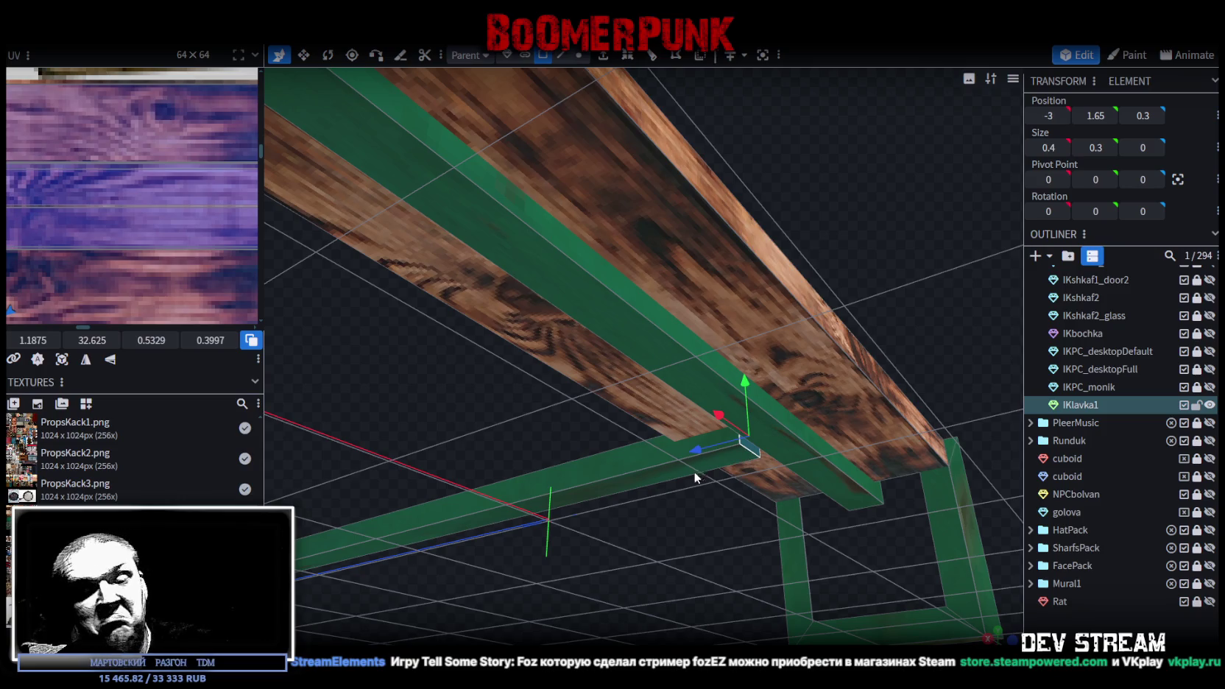
{"action": "mouse_move", "coordinate": [614, 533]}
{"action": "left_mouse_down"}
{"action": "mouse_move", "coordinate": [553, 529]}
{"action": "mouse_move", "coordinate": [514, 479]}
{"action": "mouse_move", "coordinate": [409, 500]}
{"action": "left_mouse_up"}
{"action": "key", "text": "ctrl+z"}
- Set the new bar at Z 5.4 and add a loop cut across it
{"action": "left_click_drag", "start_coordinate": [512, 410], "coordinate": [537, 421]}
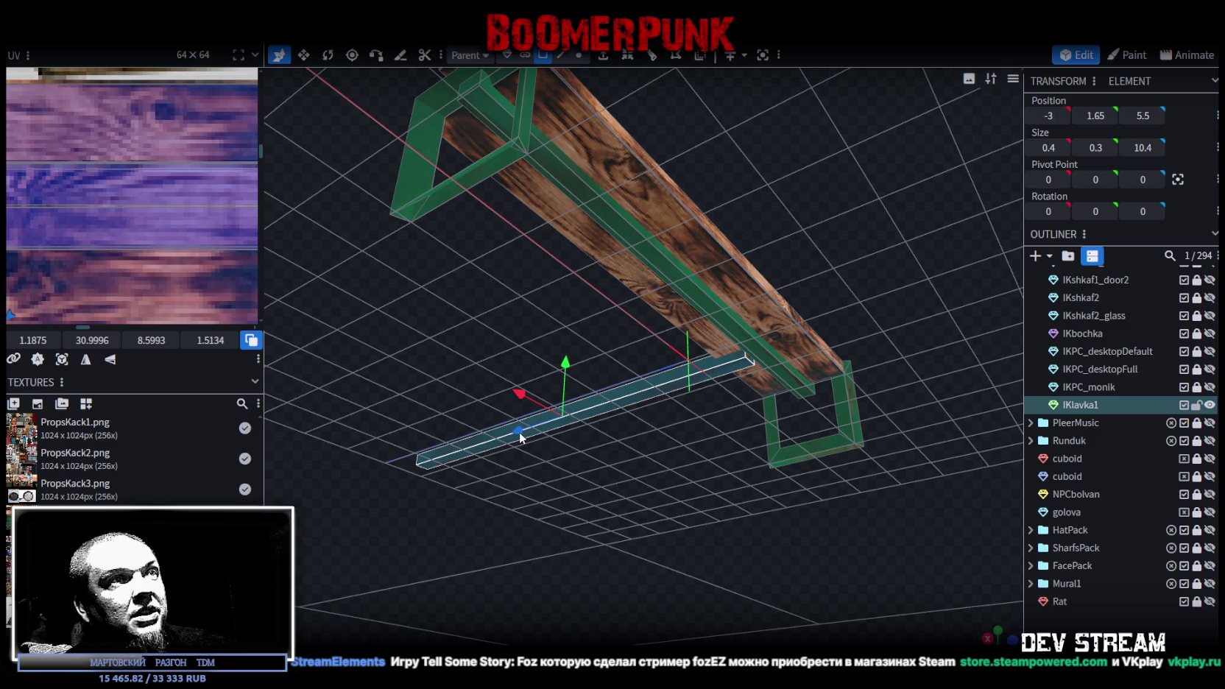
{"action": "scroll", "coordinate": [596, 449], "scroll_direction": "up", "scroll_amount": 3}
{"action": "scroll", "coordinate": [662, 471], "scroll_direction": "up", "scroll_amount": 1}
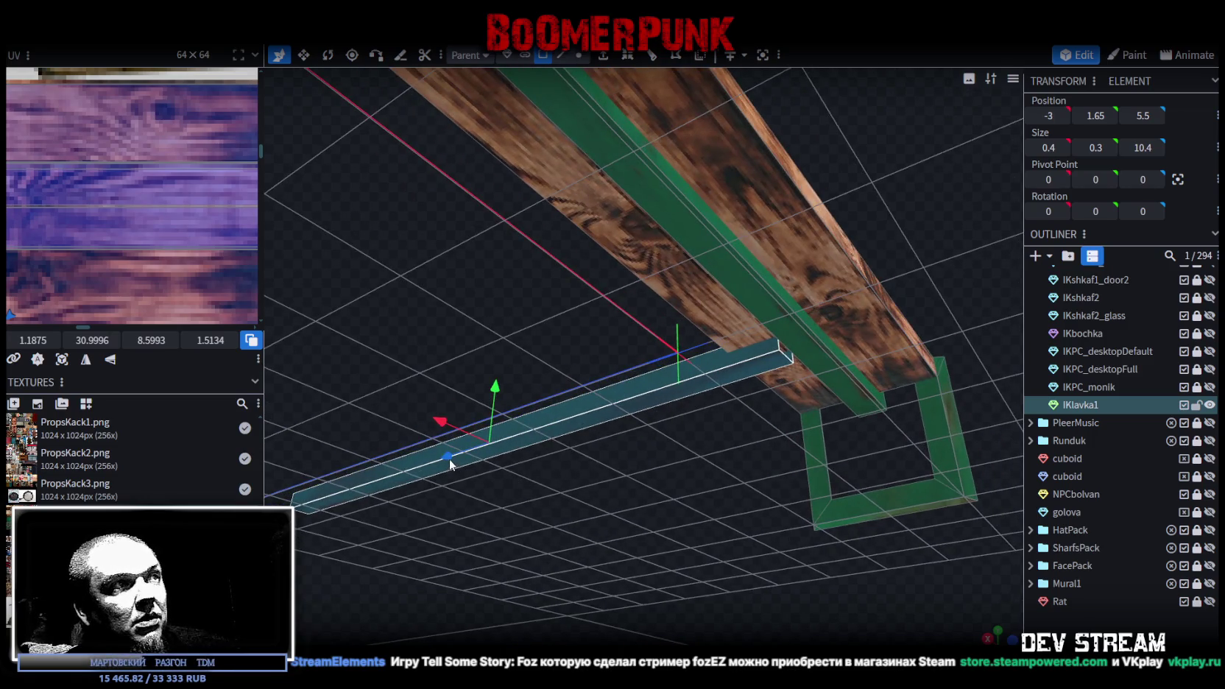
{"action": "mouse_move", "coordinate": [447, 455]}
{"action": "left_mouse_down"}
{"action": "mouse_move", "coordinate": [627, 503]}
{"action": "mouse_move", "coordinate": [730, 581]}
{"action": "mouse_move", "coordinate": [698, 532]}
{"action": "left_mouse_up"}
{"action": "mouse_move", "coordinate": [627, 491]}
{"action": "left_mouse_down"}
{"action": "mouse_move", "coordinate": [698, 511]}
{"action": "mouse_move", "coordinate": [674, 470]}
{"action": "left_mouse_up"}
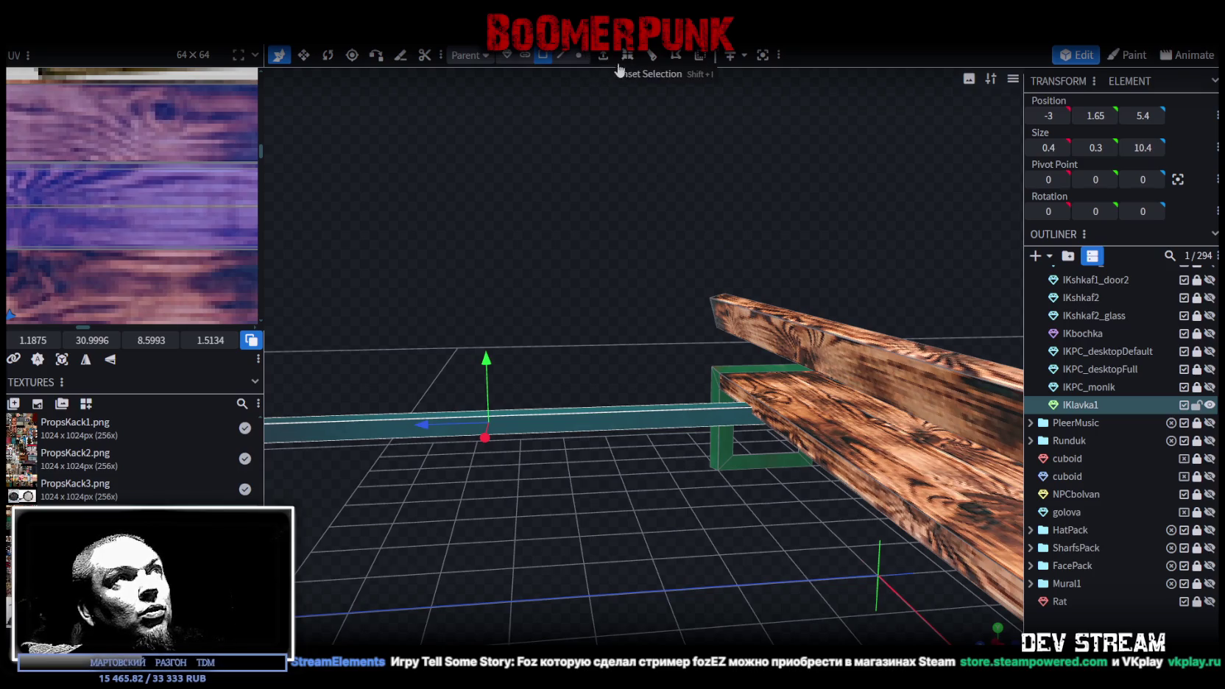
{"action": "left_click_drag", "start_coordinate": [553, 417], "coordinate": [755, 160]}
{"action": "mouse_move", "coordinate": [592, 469]}
{"action": "left_mouse_down"}
{"action": "mouse_move", "coordinate": [584, 571]}
{"action": "mouse_move", "coordinate": [668, 559]}
{"action": "mouse_move", "coordinate": [675, 332]}
{"action": "left_mouse_up"}
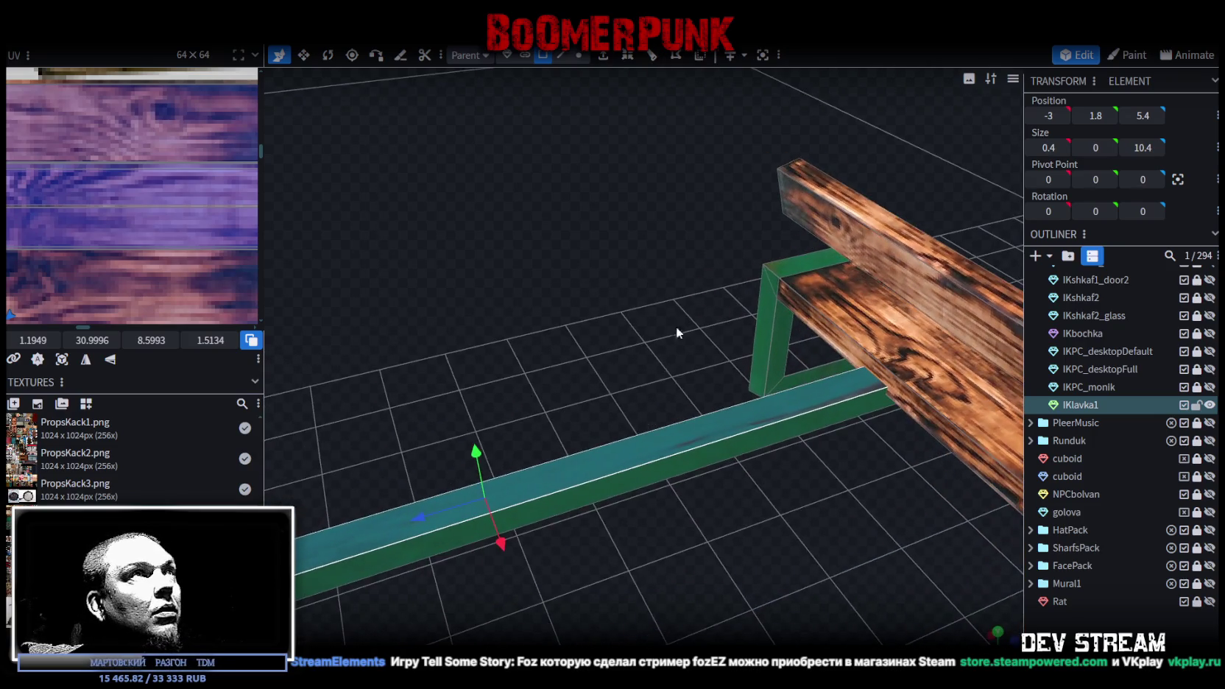
{"action": "left_click", "coordinate": [652, 56]}
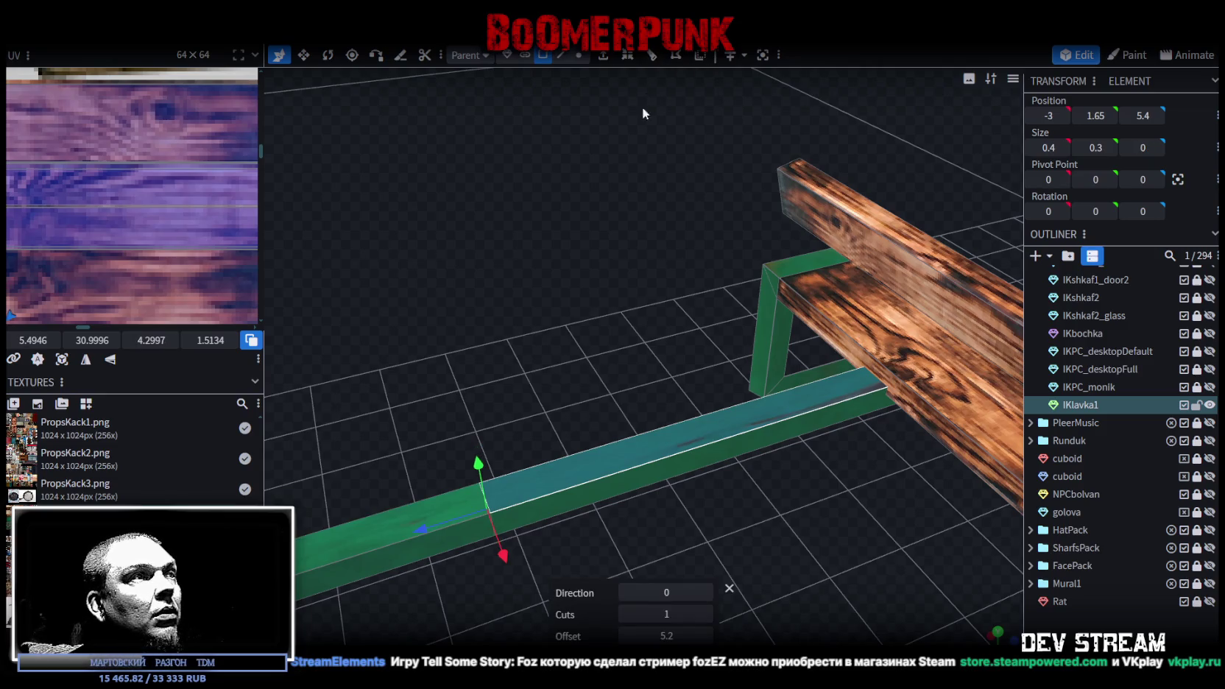
- Set the loop cut offset to 0.8 so the cut sits near the leg end
{"action": "left_click", "coordinate": [706, 636]}
{"action": "left_click", "coordinate": [706, 636]}
{"action": "left_click", "coordinate": [706, 635]}
{"action": "left_click", "coordinate": [627, 636]}
{"action": "left_click", "coordinate": [627, 636]}
{"action": "left_click", "coordinate": [627, 636]}
{"action": "left_click", "coordinate": [627, 636]}
{"action": "left_click", "coordinate": [627, 636]}
{"action": "left_click", "coordinate": [706, 636]}
{"action": "left_click", "coordinate": [706, 636]}
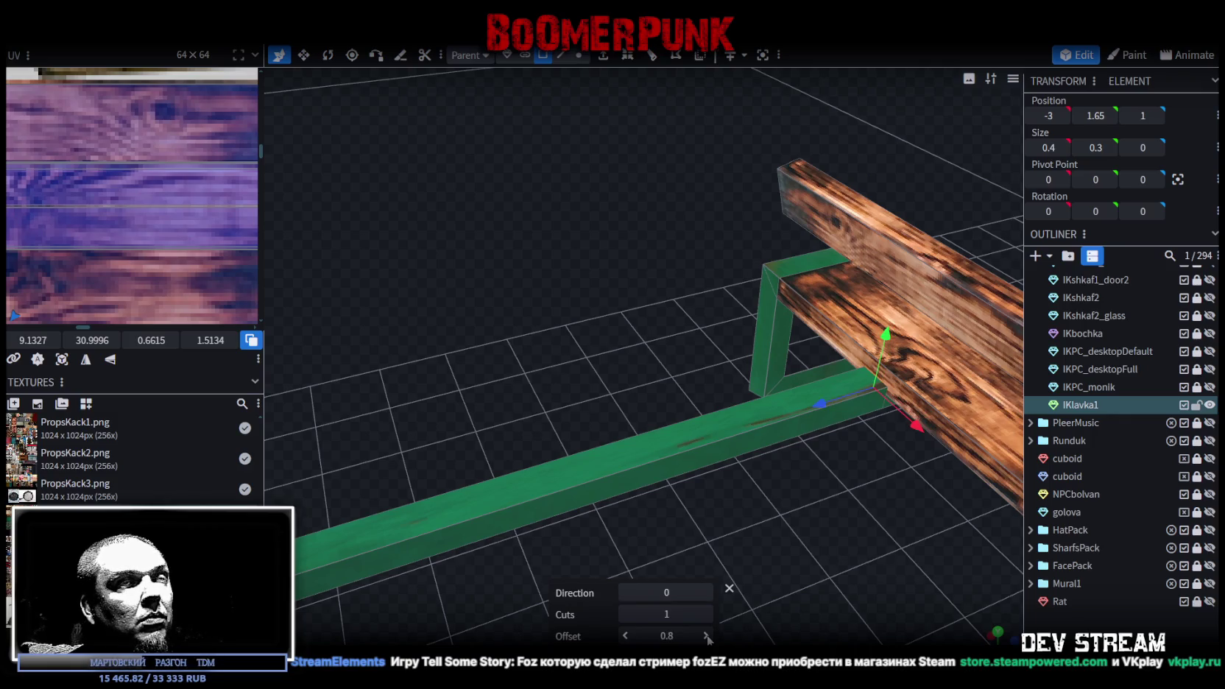
{"action": "mouse_move", "coordinate": [845, 500]}
{"action": "left_mouse_down"}
{"action": "mouse_move", "coordinate": [809, 385]}
{"action": "mouse_move", "coordinate": [794, 449]}
{"action": "mouse_move", "coordinate": [810, 61]}
{"action": "left_mouse_up"}
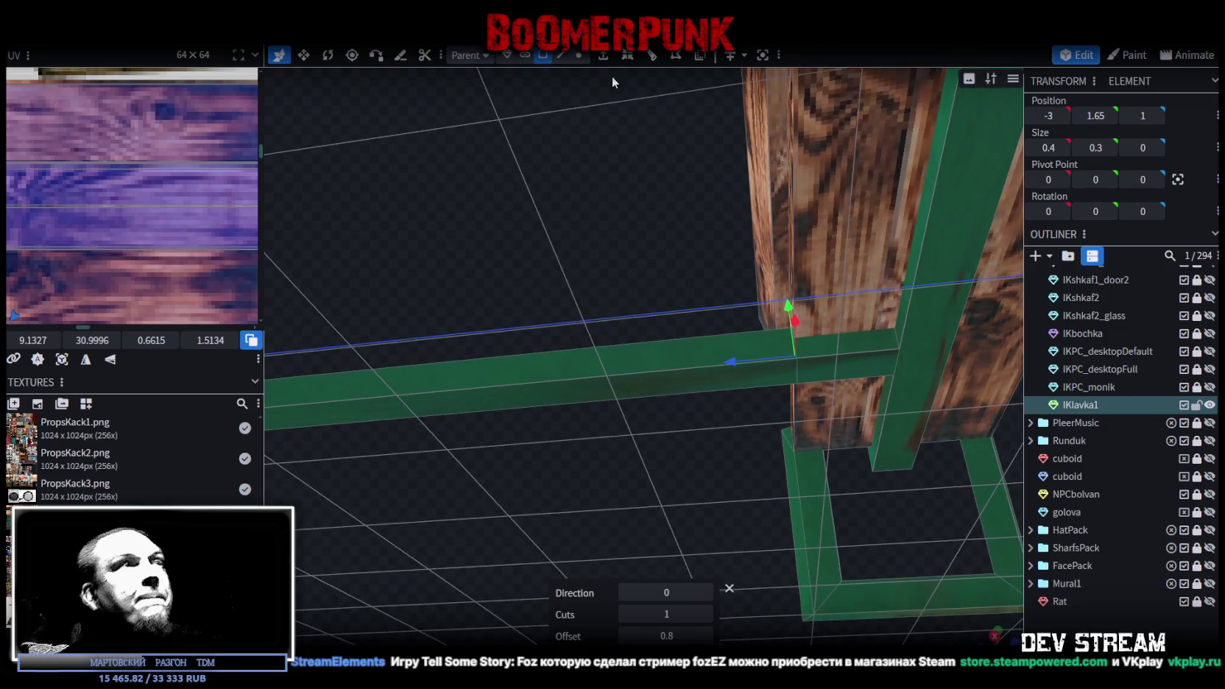
- In Edge mode, move the loop-cut edge to Z 1.2
{"action": "left_click", "coordinate": [561, 55]}
{"action": "left_click", "coordinate": [795, 371]}
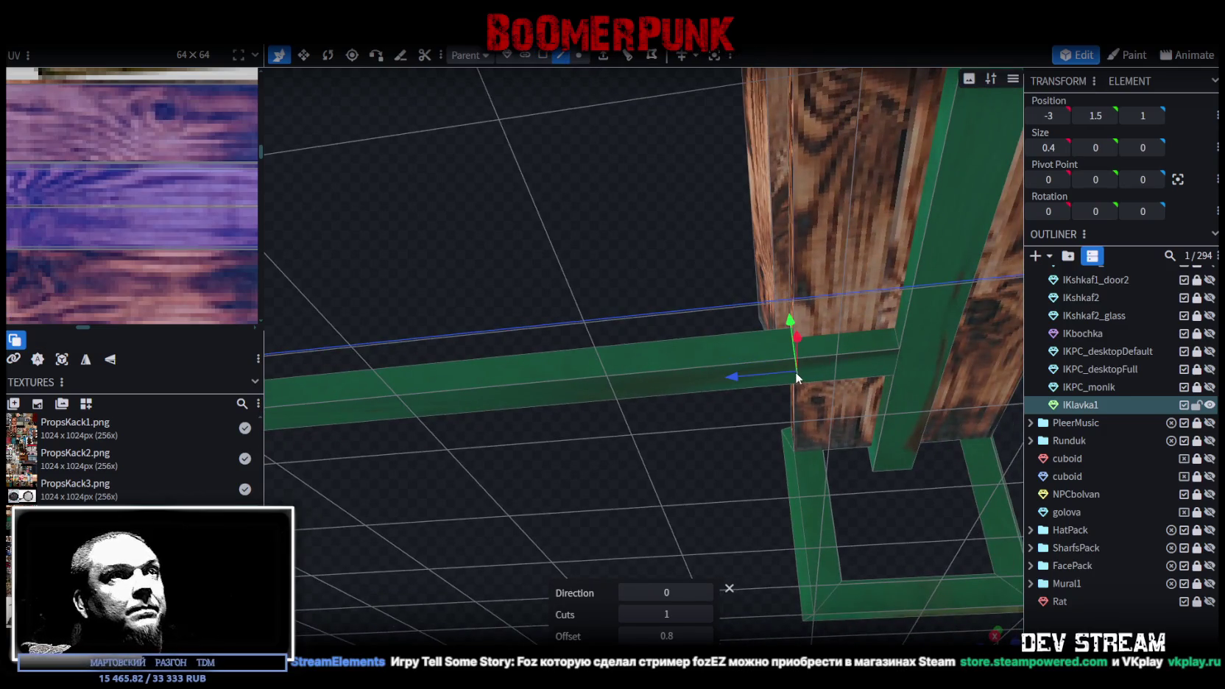
{"action": "left_click_drag", "start_coordinate": [736, 381], "coordinate": [700, 393]}
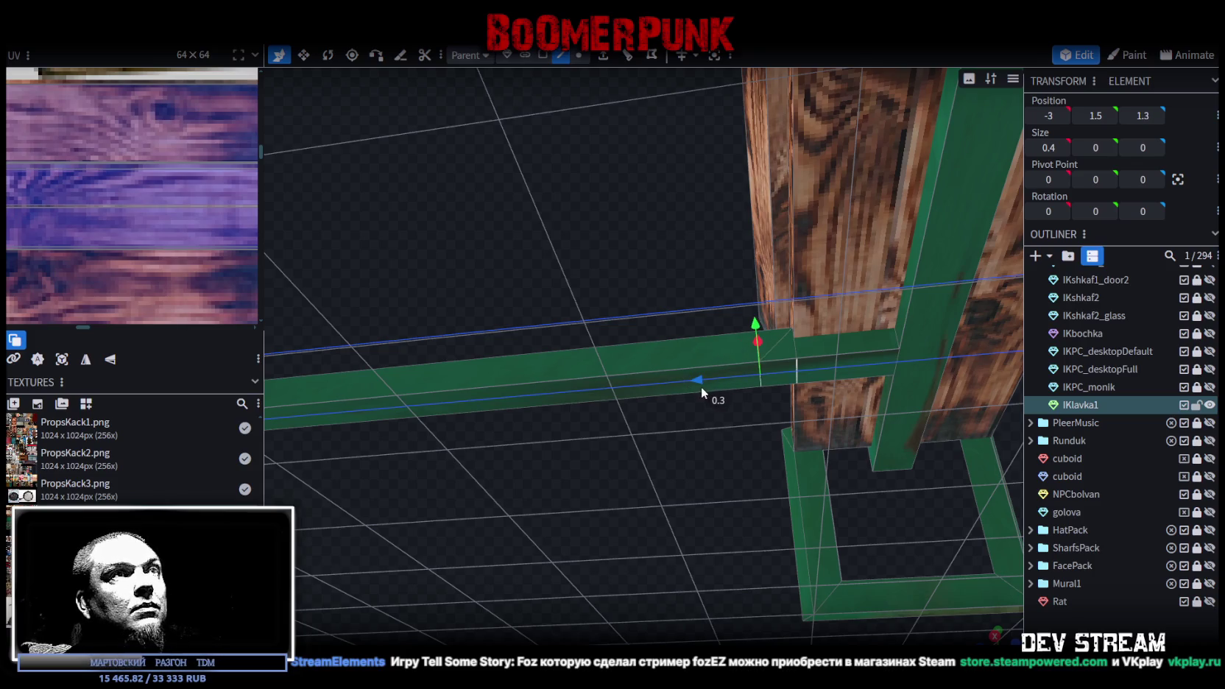
{"action": "mouse_move", "coordinate": [700, 389]}
{"action": "left_mouse_down"}
{"action": "mouse_move", "coordinate": [684, 535]}
{"action": "mouse_move", "coordinate": [654, 512]}
{"action": "mouse_move", "coordinate": [712, 428]}
{"action": "mouse_move", "coordinate": [689, 421]}
{"action": "left_mouse_up"}
{"action": "mouse_move", "coordinate": [620, 458]}
{"action": "left_mouse_down"}
{"action": "mouse_move", "coordinate": [572, 507]}
{"action": "mouse_move", "coordinate": [646, 551]}
{"action": "mouse_move", "coordinate": [663, 533]}
{"action": "left_mouse_up"}
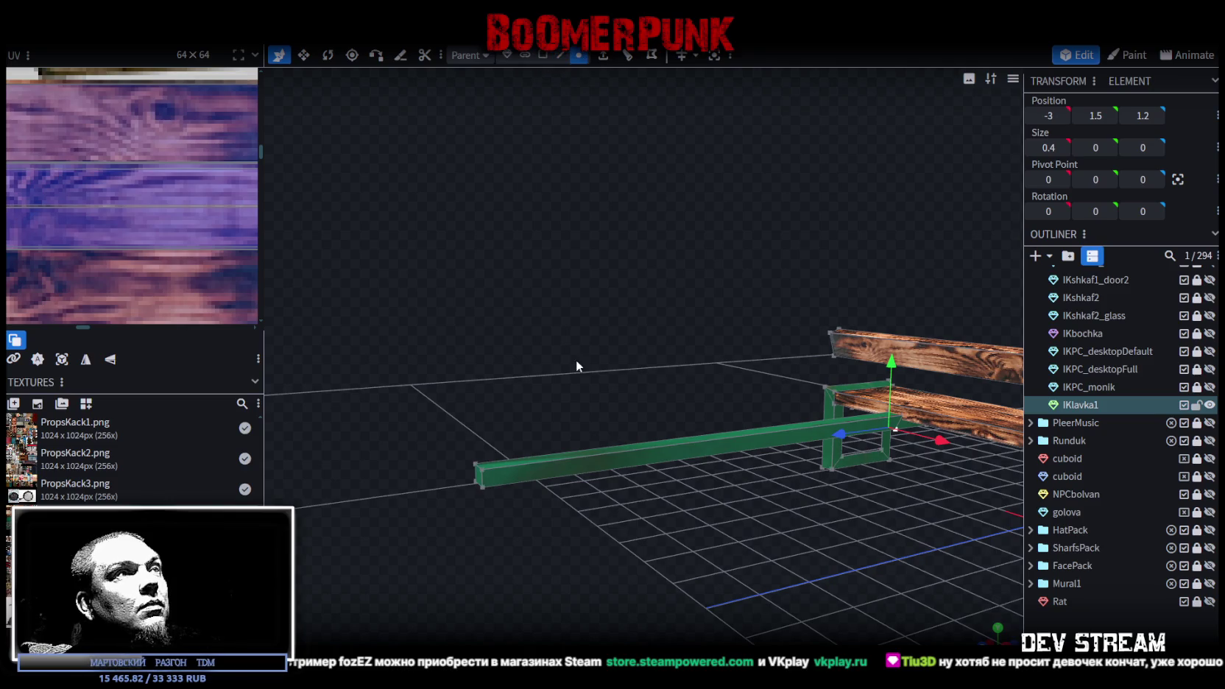
- Raise the bar's far end upward and pull it back to Z 1.6
{"action": "left_click", "coordinate": [474, 485]}
{"action": "left_click_drag", "start_coordinate": [472, 394], "coordinate": [513, 206]}
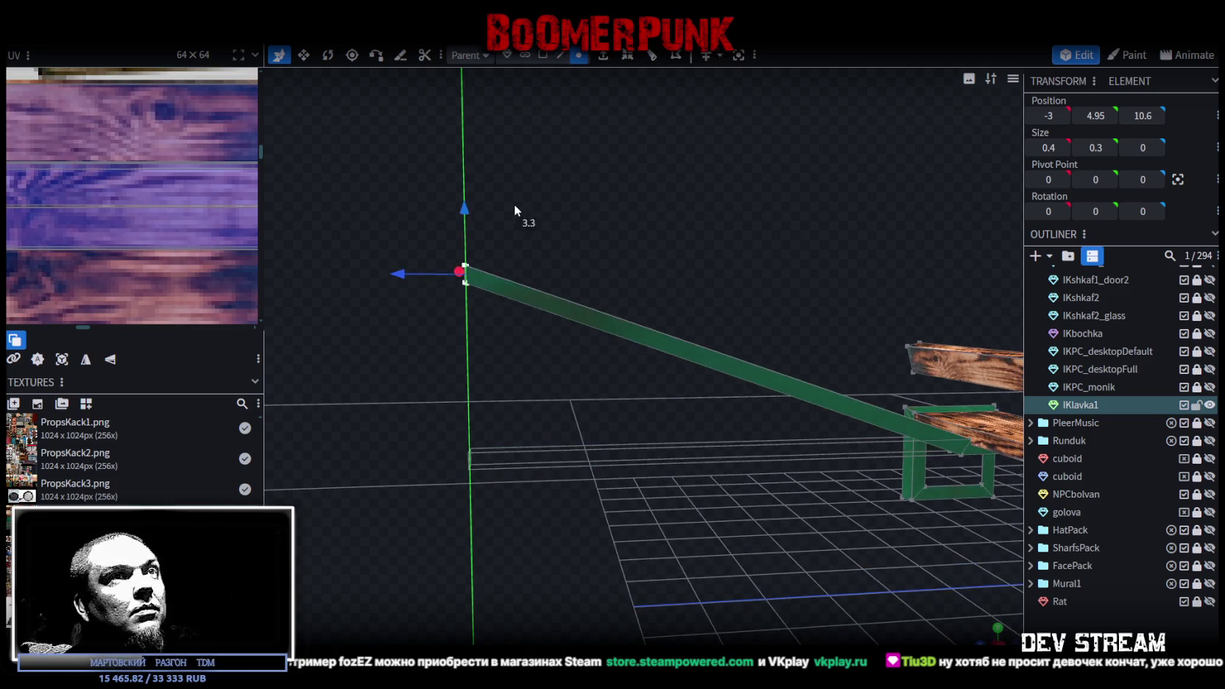
{"action": "mouse_move", "coordinate": [633, 413]}
{"action": "left_mouse_down"}
{"action": "mouse_move", "coordinate": [492, 266]}
{"action": "mouse_move", "coordinate": [455, 325]}
{"action": "left_mouse_up"}
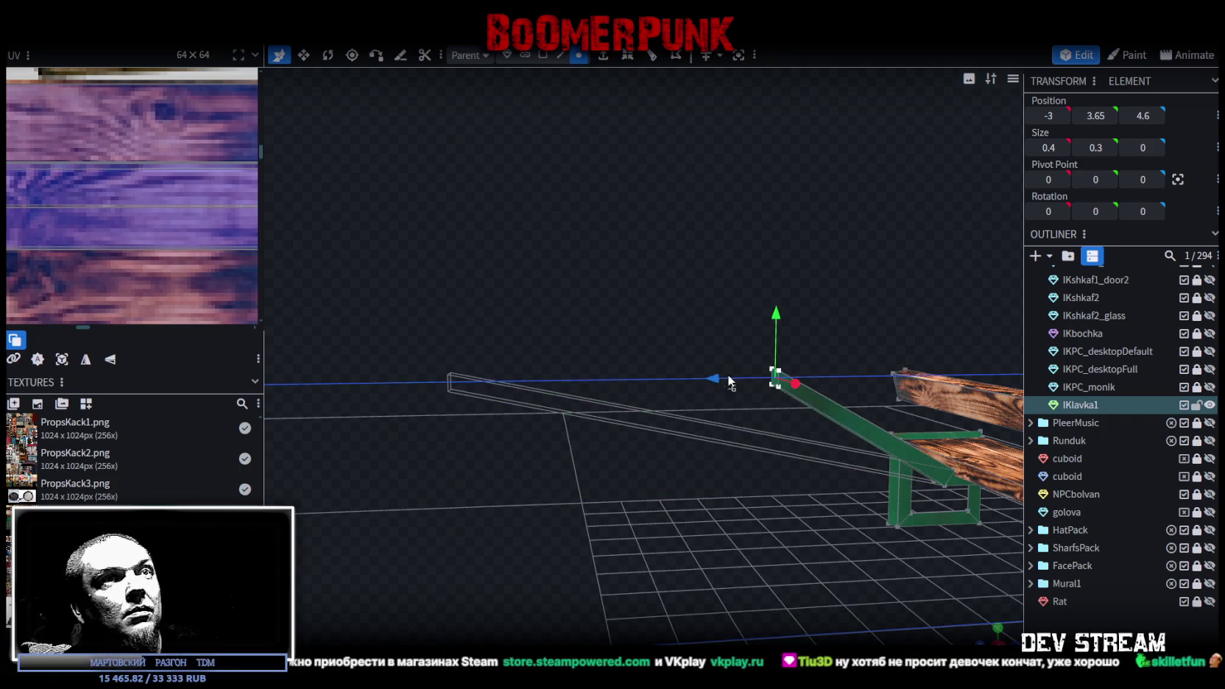
{"action": "left_click_drag", "start_coordinate": [387, 384], "coordinate": [819, 370]}
{"action": "mouse_move", "coordinate": [933, 276]}
{"action": "left_mouse_down"}
{"action": "mouse_move", "coordinate": [711, 301]}
{"action": "mouse_move", "coordinate": [731, 297]}
{"action": "left_mouse_up"}
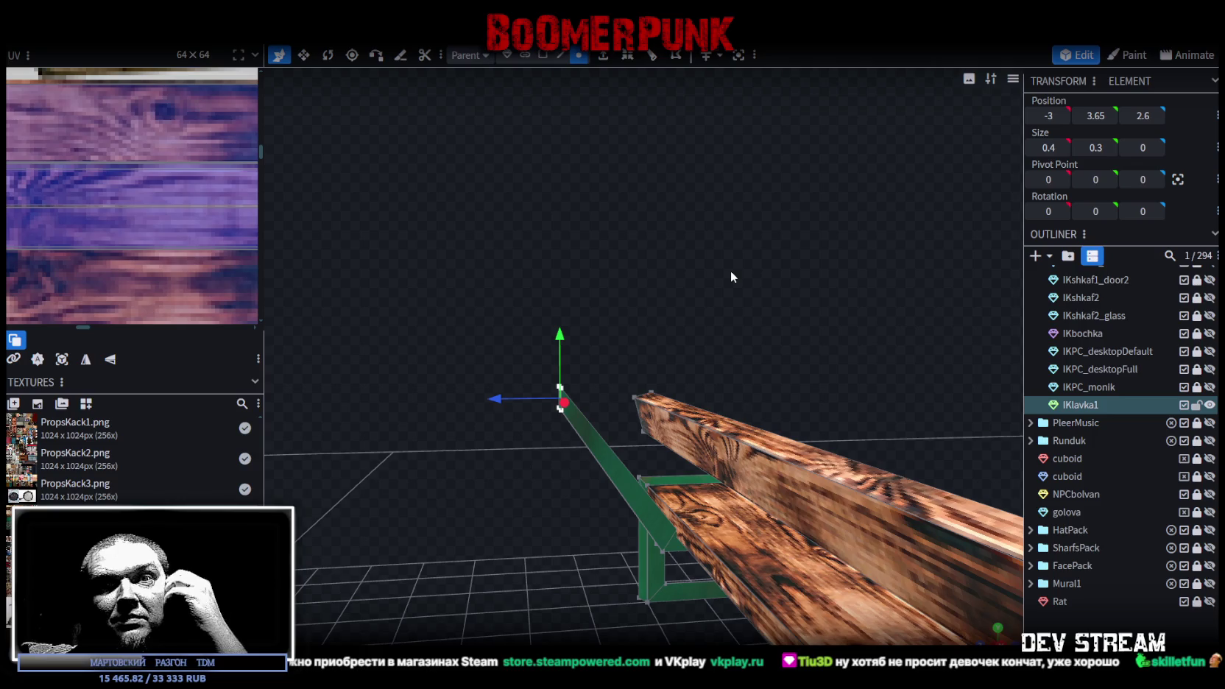
{"action": "mouse_move", "coordinate": [735, 276]}
{"action": "left_mouse_down"}
{"action": "mouse_move", "coordinate": [674, 331]}
{"action": "mouse_move", "coordinate": [766, 343]}
{"action": "mouse_move", "coordinate": [759, 353]}
{"action": "left_mouse_up"}
{"action": "left_click_drag", "start_coordinate": [464, 409], "coordinate": [516, 404]}
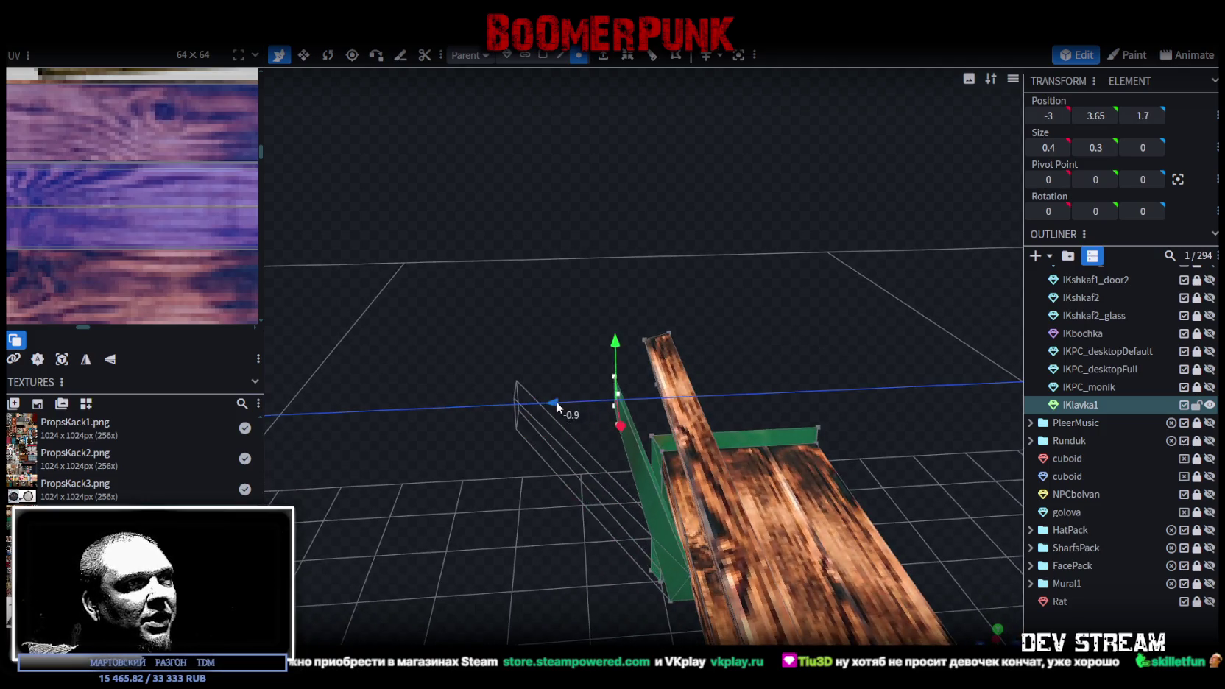
- Tilt the green support piece with the Rotate tool and set its Y position to 4
{"action": "key", "text": "r"}
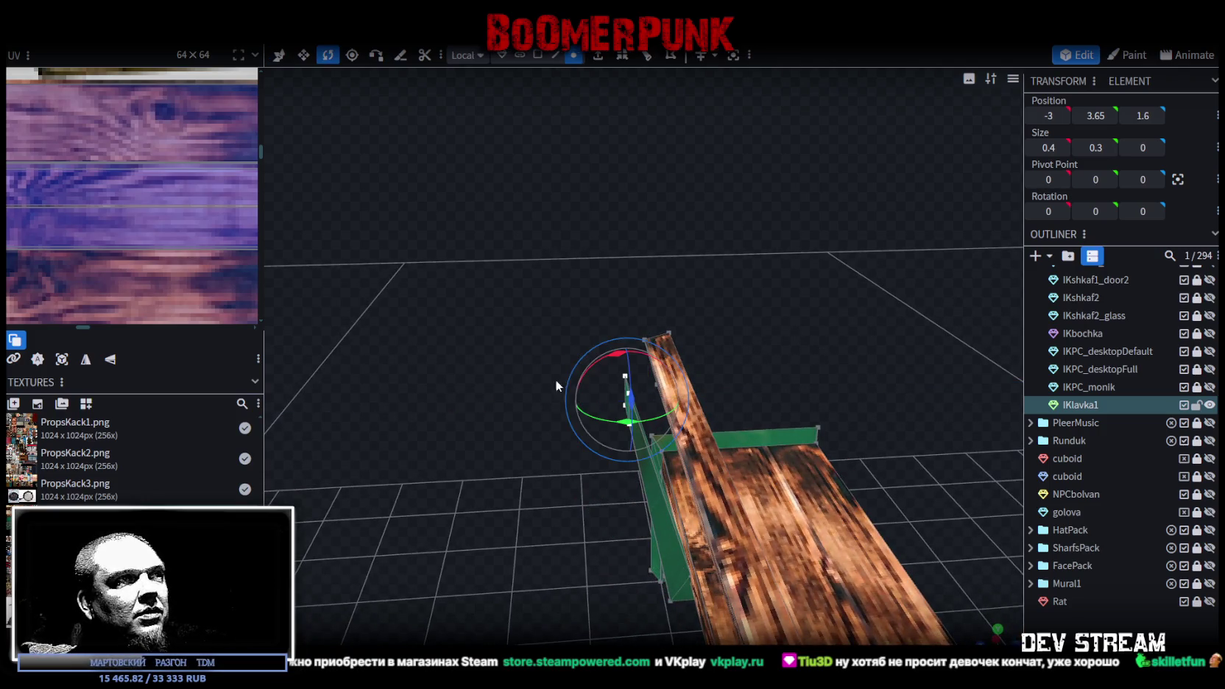
{"action": "left_click_drag", "start_coordinate": [644, 357], "coordinate": [704, 392]}
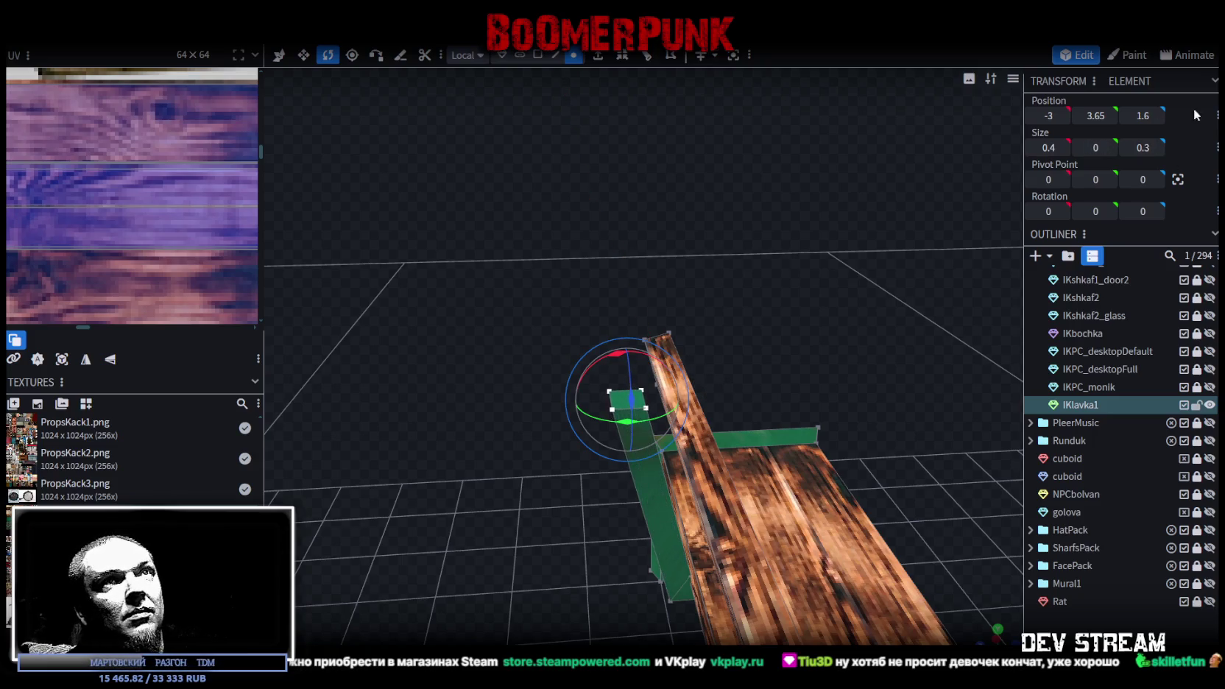
{"action": "type", "text": "4"}
{"action": "left_click_drag", "start_coordinate": [876, 249], "coordinate": [725, 244]}
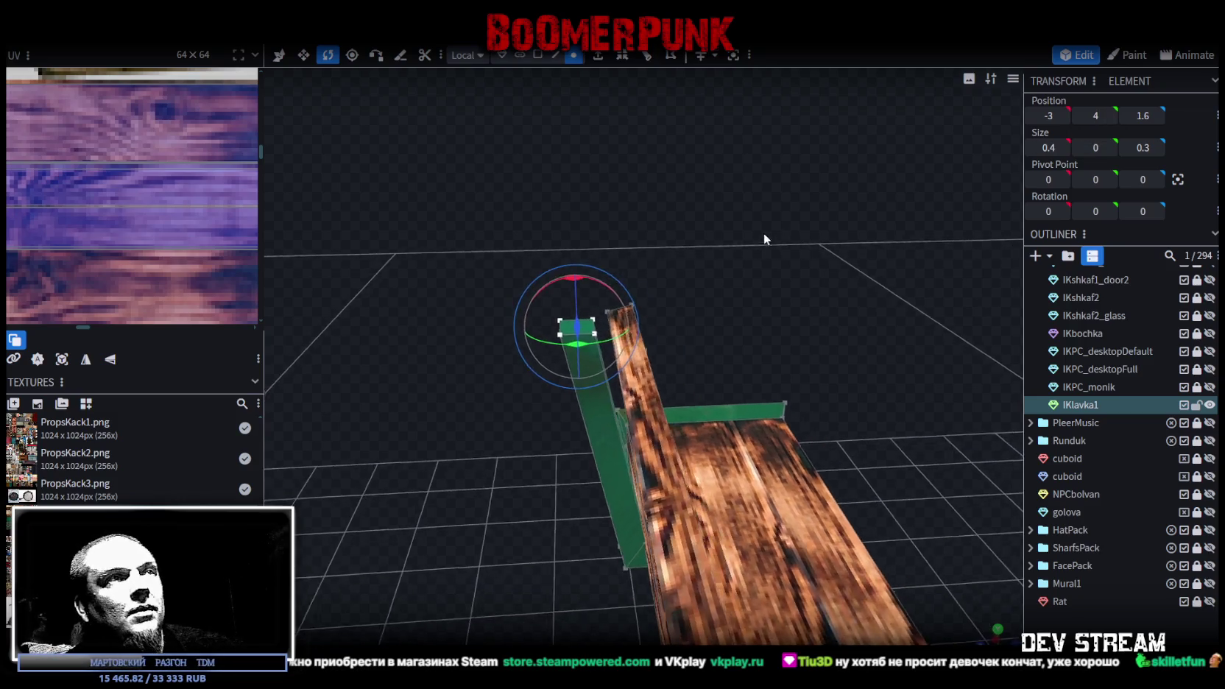
{"action": "key", "text": "v"}
- Lower the support piece to height 3.6 and nudge it in depth toward the backrest
{"action": "mouse_move", "coordinate": [521, 339]}
{"action": "left_mouse_down"}
{"action": "mouse_move", "coordinate": [796, 275]}
{"action": "mouse_move", "coordinate": [724, 291]}
{"action": "left_mouse_up"}
{"action": "left_click_drag", "start_coordinate": [597, 294], "coordinate": [596, 338]}
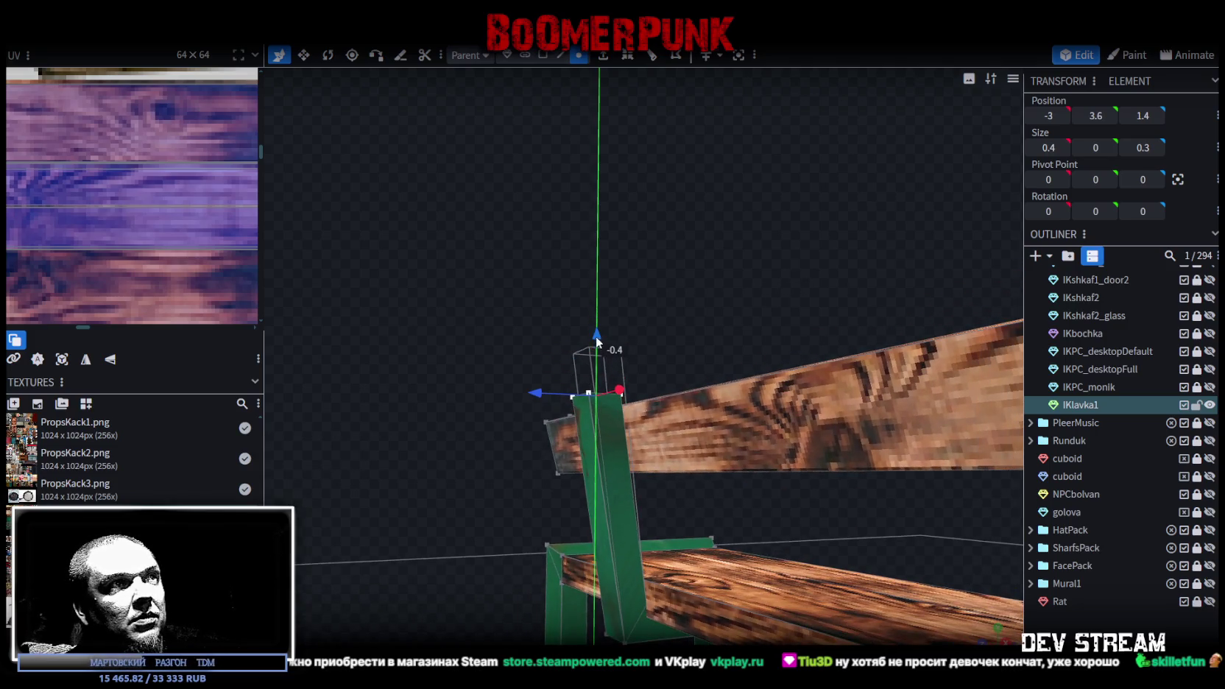
{"action": "mouse_move", "coordinate": [674, 347]}
{"action": "left_mouse_down"}
{"action": "mouse_move", "coordinate": [551, 376]}
{"action": "mouse_move", "coordinate": [524, 370]}
{"action": "mouse_move", "coordinate": [571, 253]}
{"action": "mouse_move", "coordinate": [836, 303]}
{"action": "mouse_move", "coordinate": [805, 287]}
{"action": "mouse_move", "coordinate": [765, 310]}
{"action": "mouse_move", "coordinate": [811, 352]}
{"action": "mouse_move", "coordinate": [803, 340]}
{"action": "mouse_move", "coordinate": [678, 374]}
{"action": "left_mouse_up"}
{"action": "mouse_move", "coordinate": [766, 408]}
{"action": "left_mouse_down"}
{"action": "mouse_move", "coordinate": [813, 460]}
{"action": "mouse_move", "coordinate": [731, 450]}
{"action": "left_mouse_up"}
{"action": "mouse_move", "coordinate": [770, 485]}
{"action": "left_mouse_down"}
{"action": "mouse_move", "coordinate": [857, 481]}
{"action": "mouse_move", "coordinate": [794, 442]}
{"action": "left_mouse_up"}
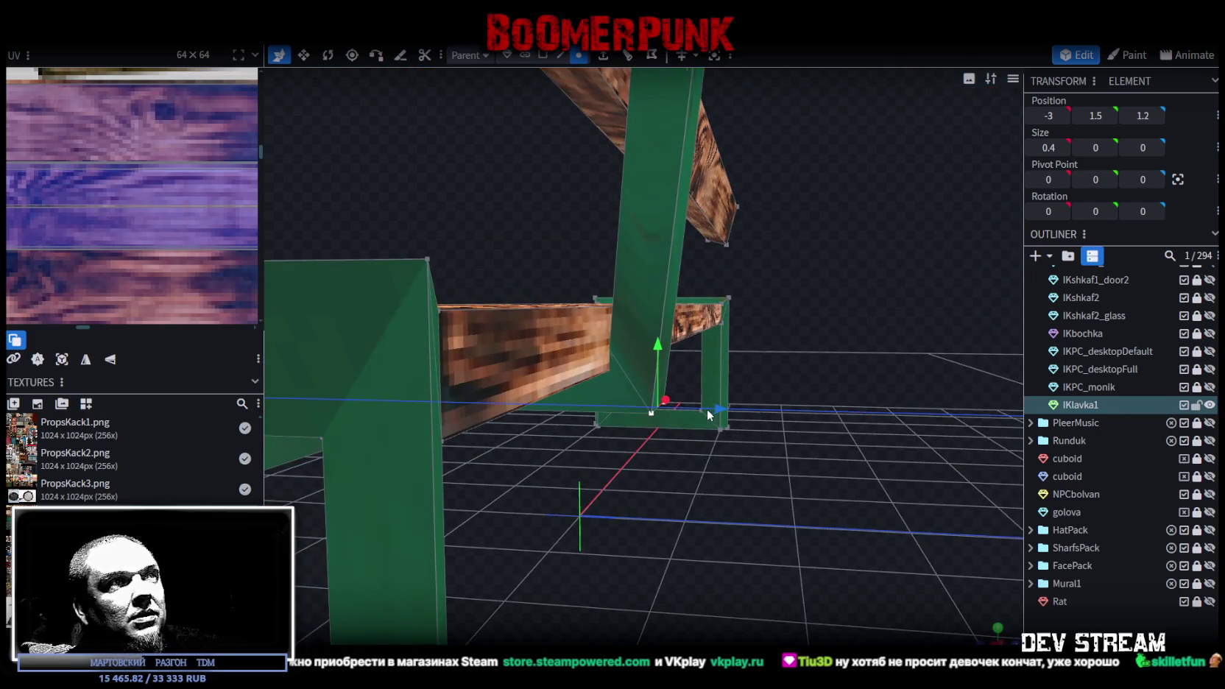
{"action": "mouse_move", "coordinate": [706, 408]}
{"action": "left_mouse_down"}
{"action": "mouse_move", "coordinate": [843, 373]}
{"action": "mouse_move", "coordinate": [832, 397]}
{"action": "mouse_move", "coordinate": [846, 423]}
{"action": "mouse_move", "coordinate": [755, 326]}
{"action": "mouse_move", "coordinate": [769, 316]}
{"action": "left_mouse_up"}
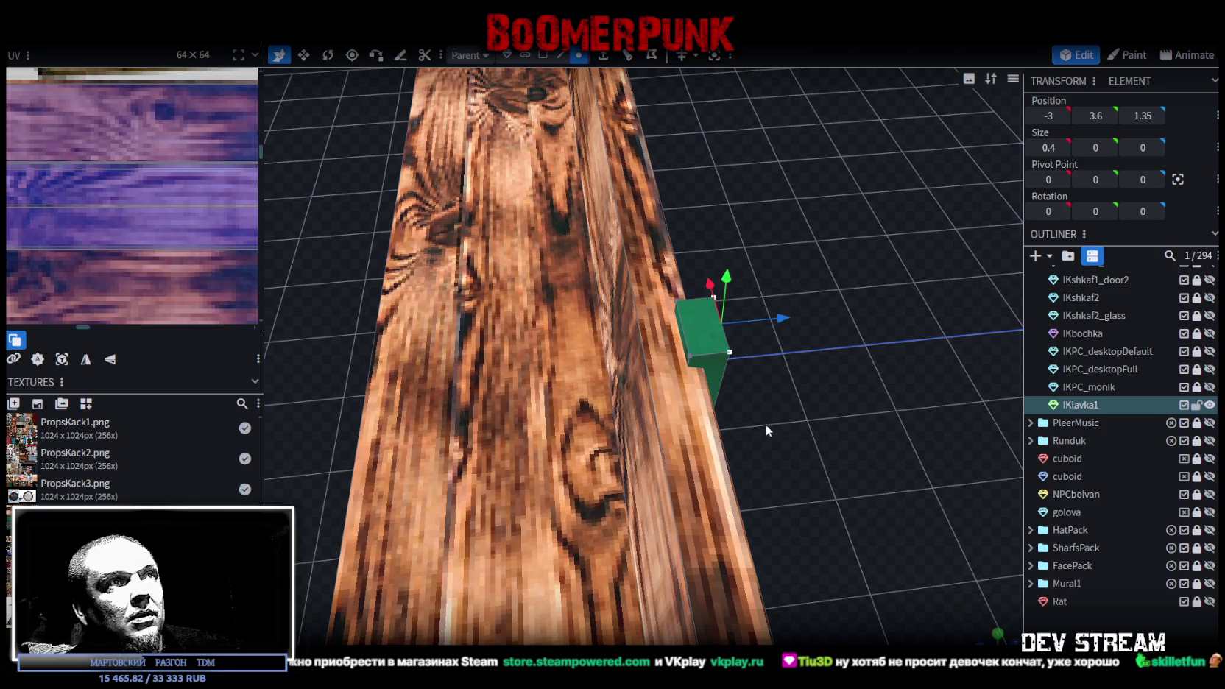
{"action": "scroll", "coordinate": [815, 455], "scroll_direction": "down", "scroll_amount": 5}
{"action": "mouse_move", "coordinate": [811, 466]}
{"action": "left_mouse_down"}
{"action": "mouse_move", "coordinate": [787, 441]}
{"action": "mouse_move", "coordinate": [807, 434]}
{"action": "mouse_move", "coordinate": [768, 469]}
{"action": "mouse_move", "coordinate": [727, 351]}
{"action": "left_mouse_up"}
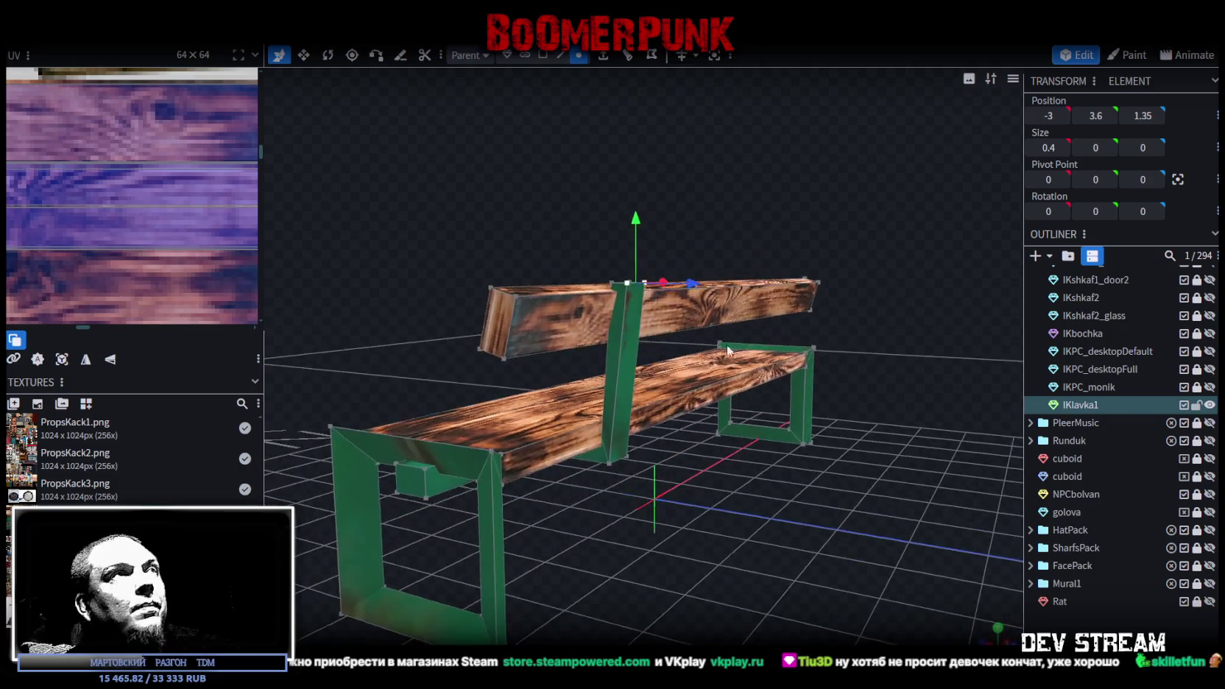
{"action": "left_click", "coordinate": [542, 56]}
{"action": "left_click", "coordinate": [494, 357]}
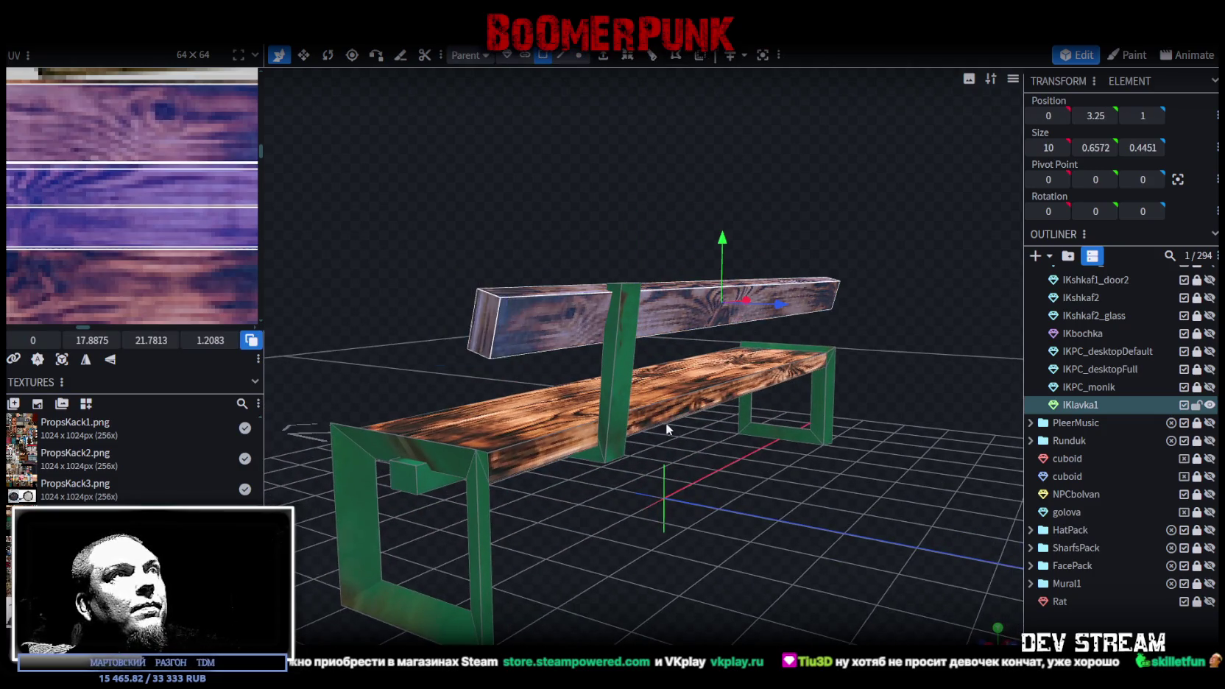
- Tilt the backrest plank back −10° and push it slightly back along Z
{"action": "left_click_drag", "start_coordinate": [665, 423], "coordinate": [862, 479]}
{"action": "key", "text": "r"}
{"action": "scroll", "coordinate": [804, 329], "scroll_direction": "up", "scroll_amount": 3}
{"action": "left_click_drag", "start_coordinate": [803, 329], "coordinate": [822, 351]}
{"action": "mouse_move", "coordinate": [749, 252]}
{"action": "left_mouse_down"}
{"action": "mouse_move", "coordinate": [822, 301]}
{"action": "mouse_move", "coordinate": [668, 187]}
{"action": "left_mouse_up"}
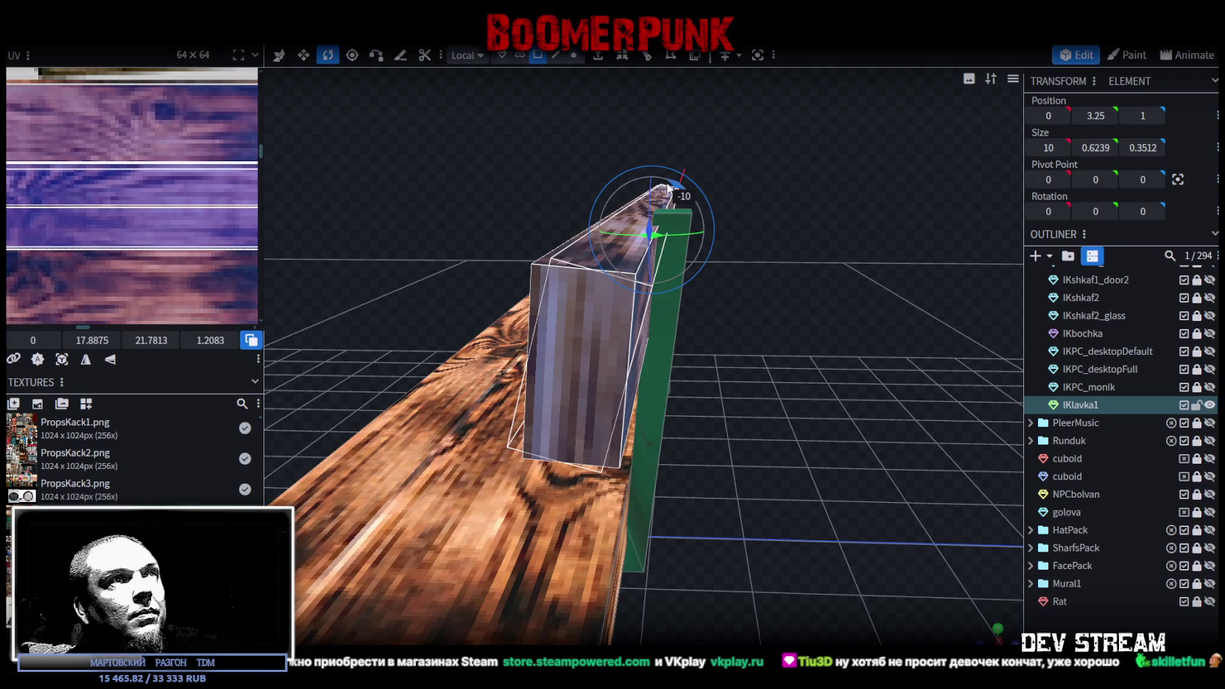
{"action": "left_click_drag", "start_coordinate": [789, 318], "coordinate": [795, 331]}
{"action": "key", "text": "v"}
{"action": "mouse_move", "coordinate": [707, 259]}
{"action": "left_mouse_down"}
{"action": "mouse_move", "coordinate": [820, 310]}
{"action": "mouse_move", "coordinate": [674, 275]}
{"action": "left_mouse_up"}
- Adjust the post's top edge so it stands upright, 2.12 tall, centred at -3, 2.63, 1.1375
{"action": "left_click", "coordinate": [638, 307]}
{"action": "left_click_drag", "start_coordinate": [758, 378], "coordinate": [789, 362]}
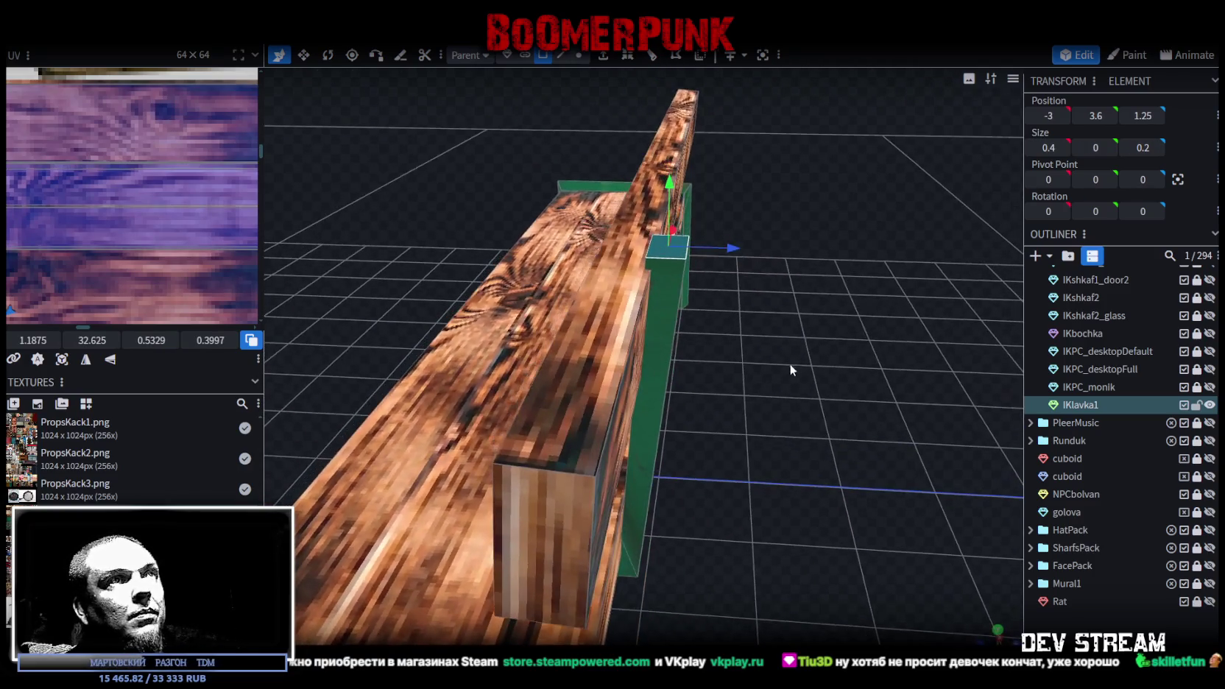
{"action": "left_click", "coordinate": [564, 56]}
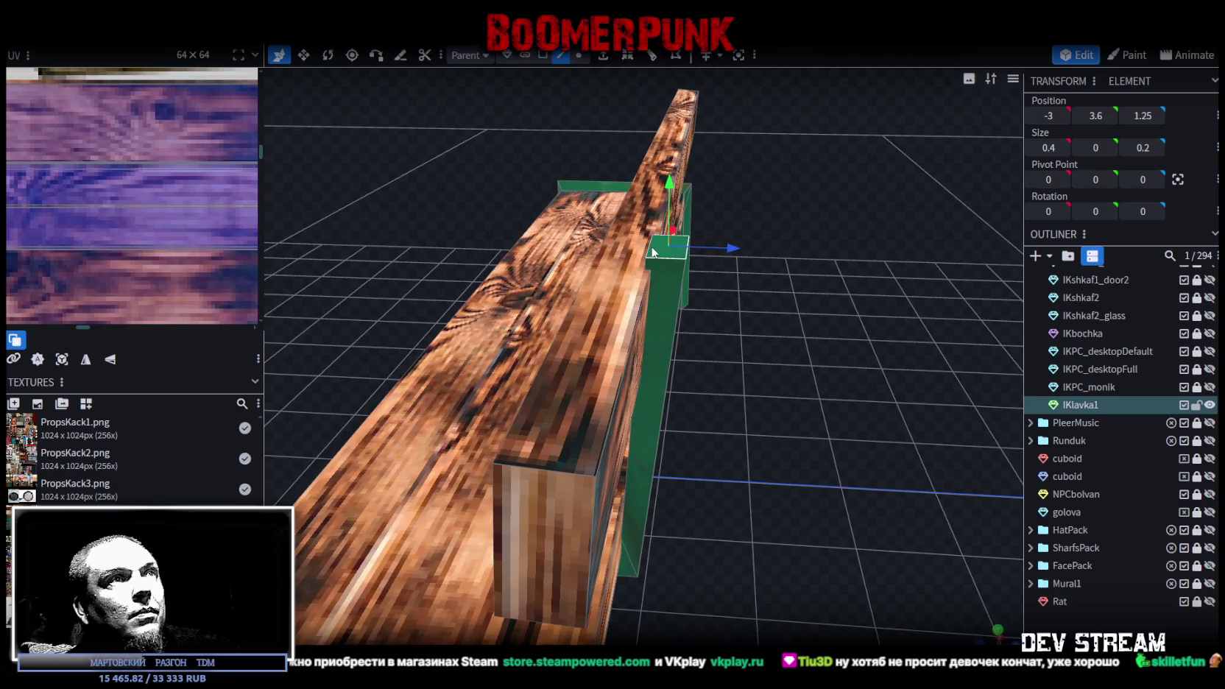
{"action": "mouse_move", "coordinate": [651, 190]}
{"action": "left_mouse_down"}
{"action": "mouse_move", "coordinate": [652, 156]}
{"action": "mouse_move", "coordinate": [651, 188]}
{"action": "left_mouse_up"}
{"action": "left_click_drag", "start_coordinate": [773, 376], "coordinate": [788, 361]}
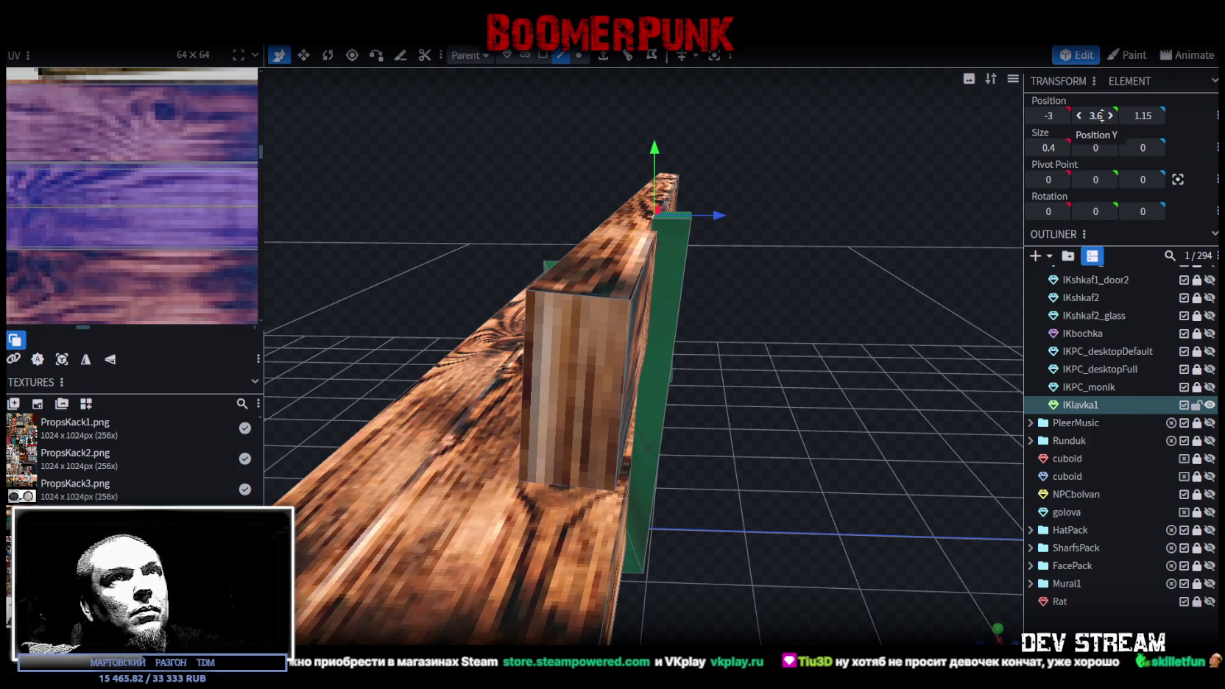
{"action": "mouse_move", "coordinate": [993, 220]}
{"action": "left_mouse_down"}
{"action": "mouse_move", "coordinate": [877, 321]}
{"action": "mouse_move", "coordinate": [809, 348]}
{"action": "mouse_move", "coordinate": [654, 288]}
{"action": "mouse_move", "coordinate": [664, 300]}
{"action": "mouse_move", "coordinate": [739, 298]}
{"action": "mouse_move", "coordinate": [697, 288]}
{"action": "mouse_move", "coordinate": [824, 338]}
{"action": "mouse_move", "coordinate": [847, 303]}
{"action": "mouse_move", "coordinate": [834, 380]}
{"action": "mouse_move", "coordinate": [477, 392]}
{"action": "mouse_move", "coordinate": [570, 364]}
{"action": "mouse_move", "coordinate": [617, 291]}
{"action": "left_mouse_up"}
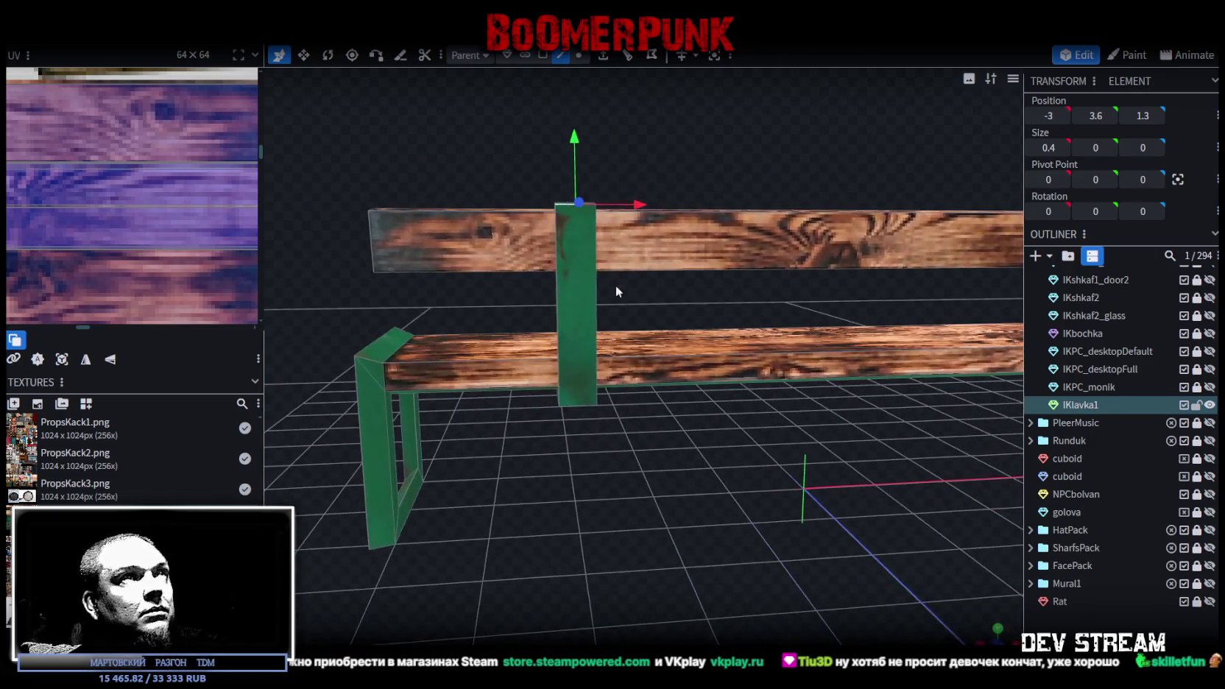
{"action": "left_click", "coordinate": [571, 272]}
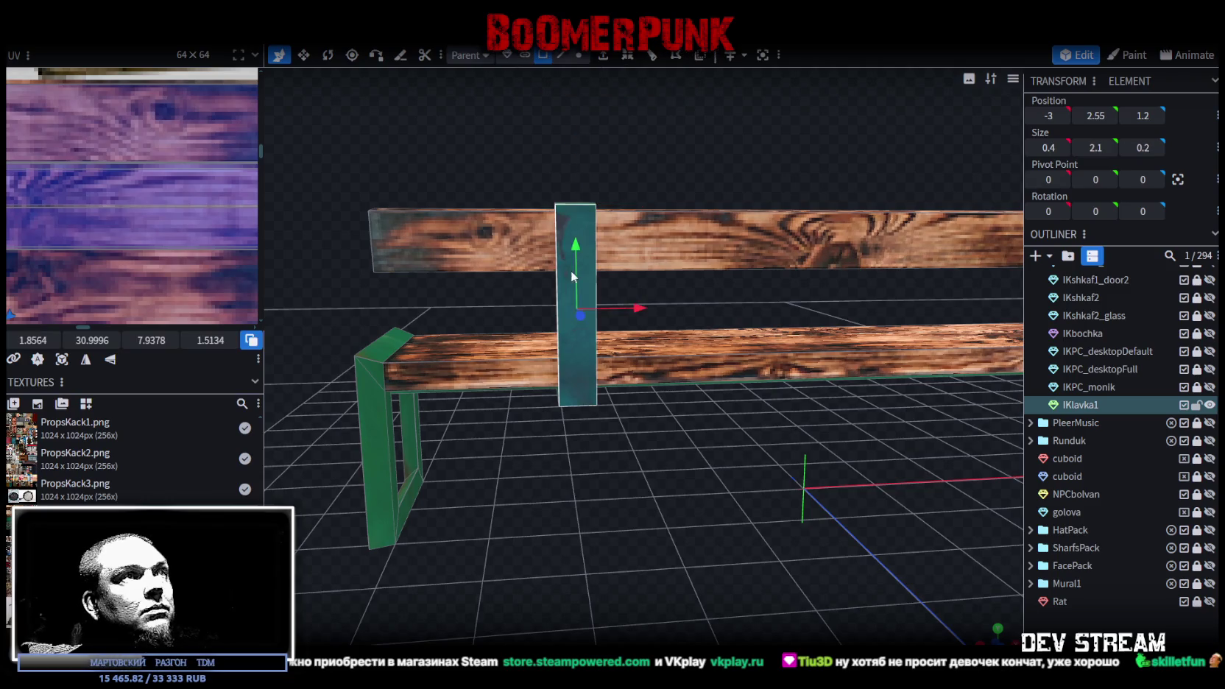
{"action": "mouse_move", "coordinate": [633, 434]}
{"action": "left_mouse_down"}
{"action": "mouse_move", "coordinate": [685, 405]}
{"action": "mouse_move", "coordinate": [699, 417]}
{"action": "left_mouse_up"}
{"action": "left_click", "coordinate": [591, 283]}
{"action": "mouse_move", "coordinate": [590, 283]}
{"action": "left_mouse_down"}
{"action": "mouse_move", "coordinate": [677, 171]}
{"action": "mouse_move", "coordinate": [634, 303]}
{"action": "mouse_move", "coordinate": [661, 496]}
{"action": "mouse_move", "coordinate": [849, 521]}
{"action": "left_mouse_up"}
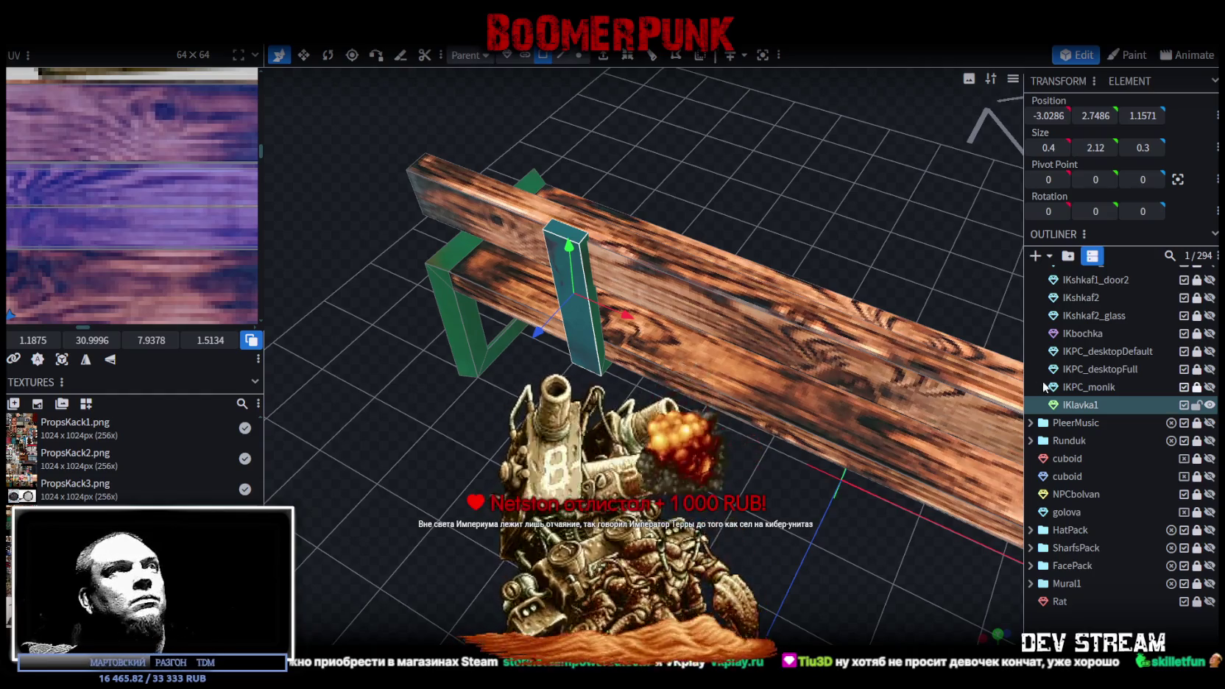
{"action": "left_click_drag", "start_coordinate": [644, 340], "coordinate": [857, 419]}
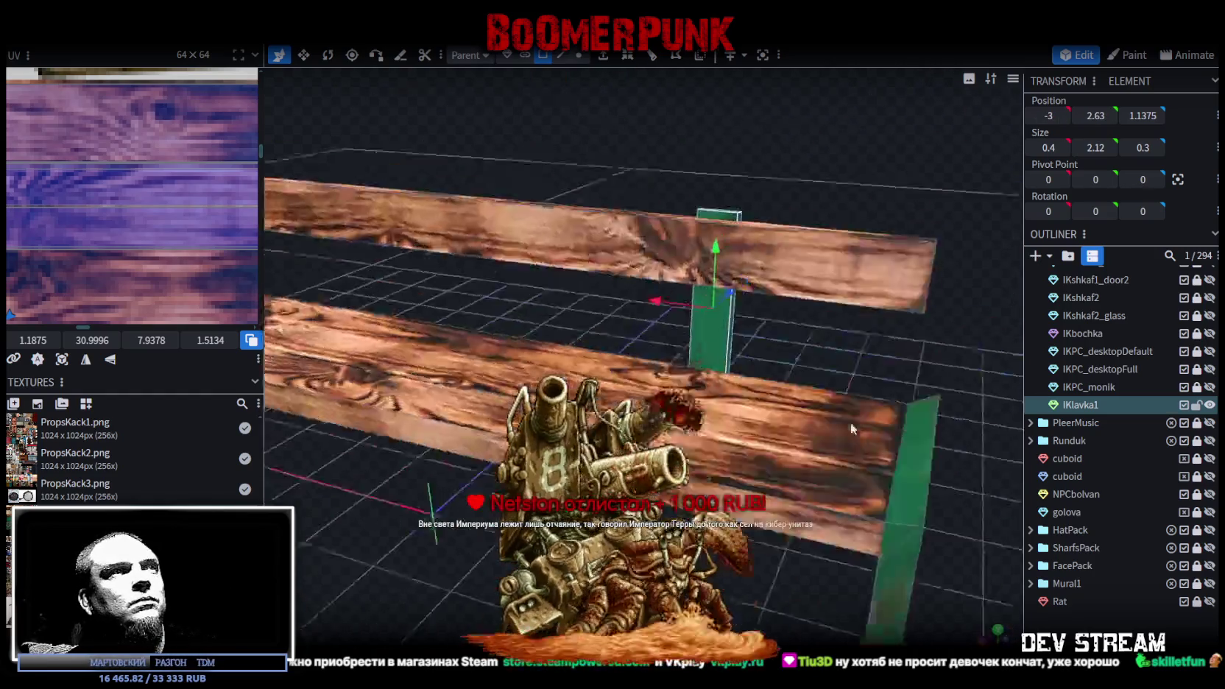
- Map the upright post's faces onto the green locker metal area of the props texture
{"action": "left_click", "coordinate": [708, 324]}
{"action": "scroll", "coordinate": [108, 217], "scroll_direction": "down", "scroll_amount": 3}
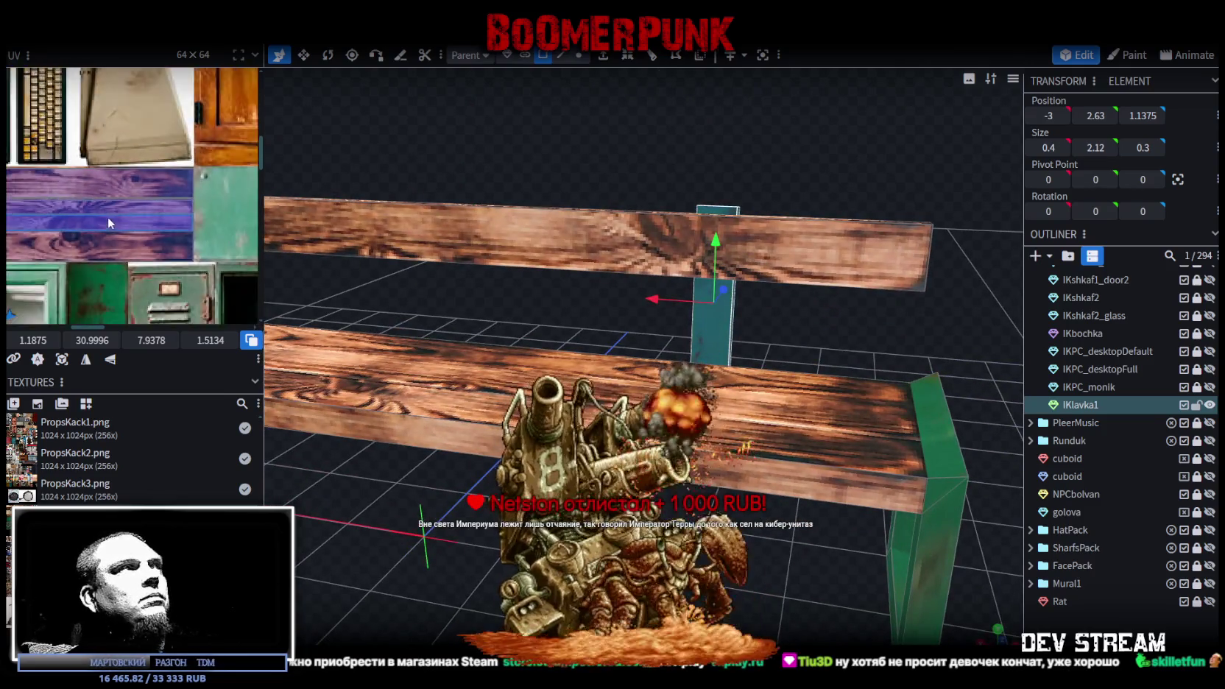
{"action": "scroll", "coordinate": [58, 245], "scroll_direction": "up", "scroll_amount": 3}
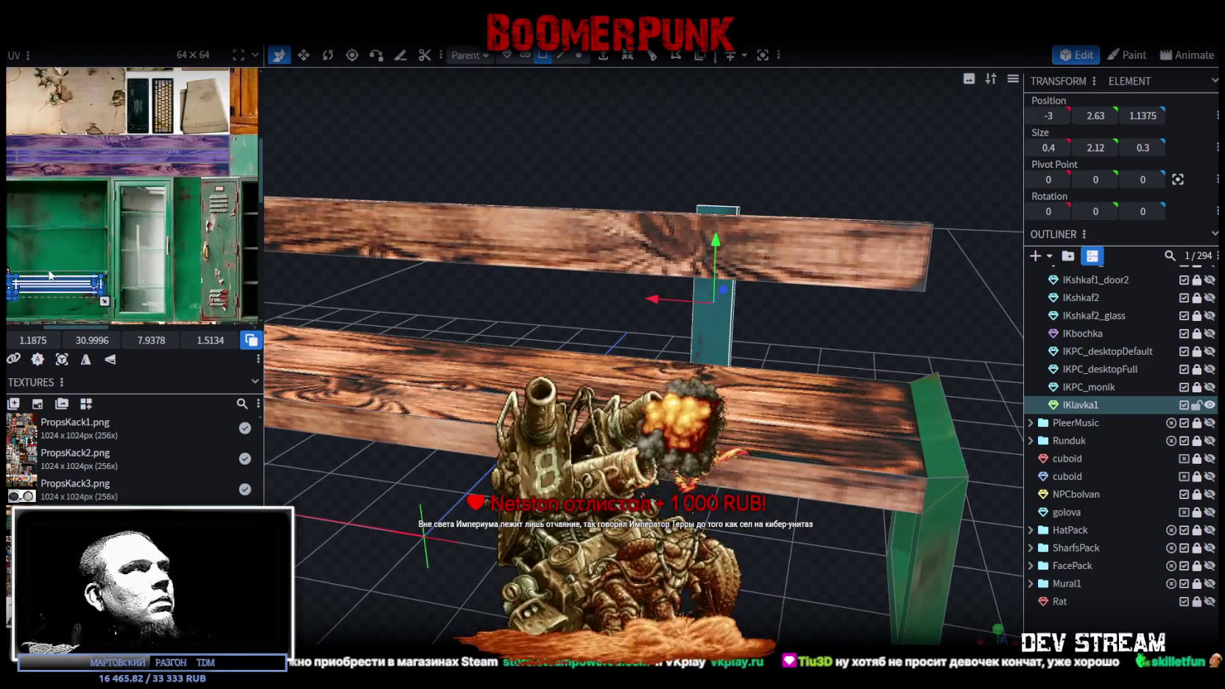
{"action": "scroll", "coordinate": [71, 207], "scroll_direction": "up", "scroll_amount": 3}
{"action": "left_click_drag", "start_coordinate": [114, 243], "coordinate": [111, 283]}
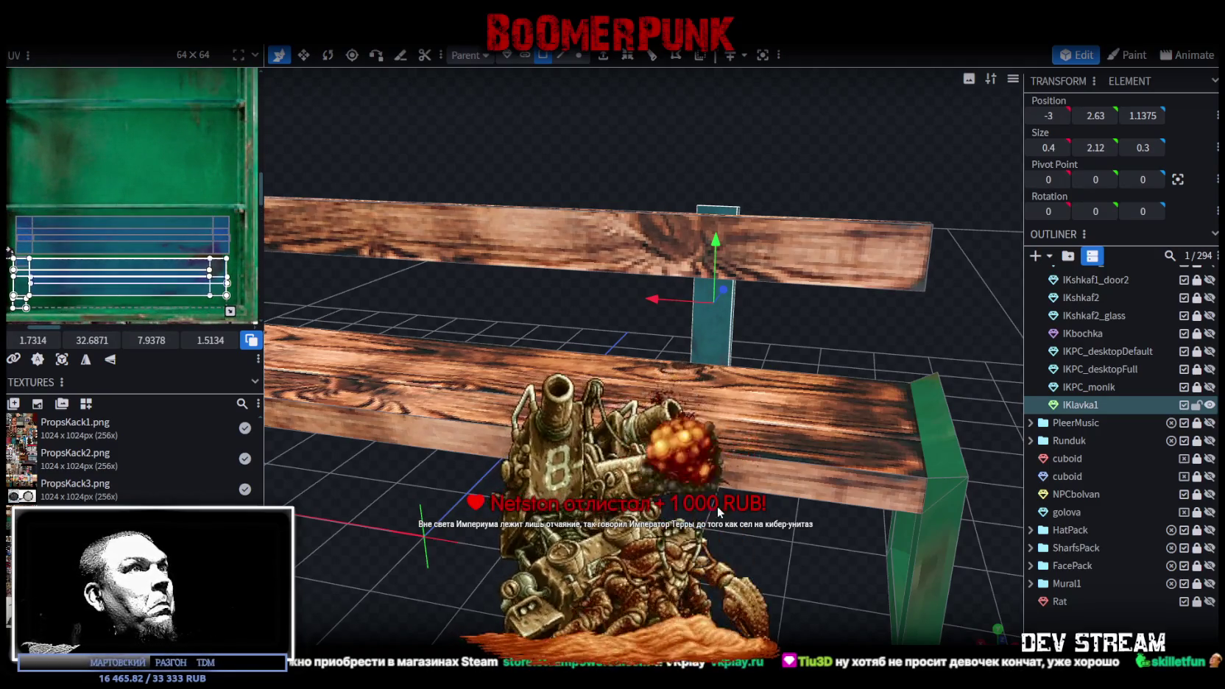
- Inspect the bench from several angles, undoing a stray depth shift of the post
{"action": "mouse_move", "coordinate": [477, 455]}
{"action": "left_mouse_down"}
{"action": "mouse_move", "coordinate": [314, 448]}
{"action": "mouse_move", "coordinate": [318, 490]}
{"action": "mouse_move", "coordinate": [375, 563]}
{"action": "left_mouse_up"}
{"action": "left_click_drag", "start_coordinate": [596, 576], "coordinate": [713, 573]}
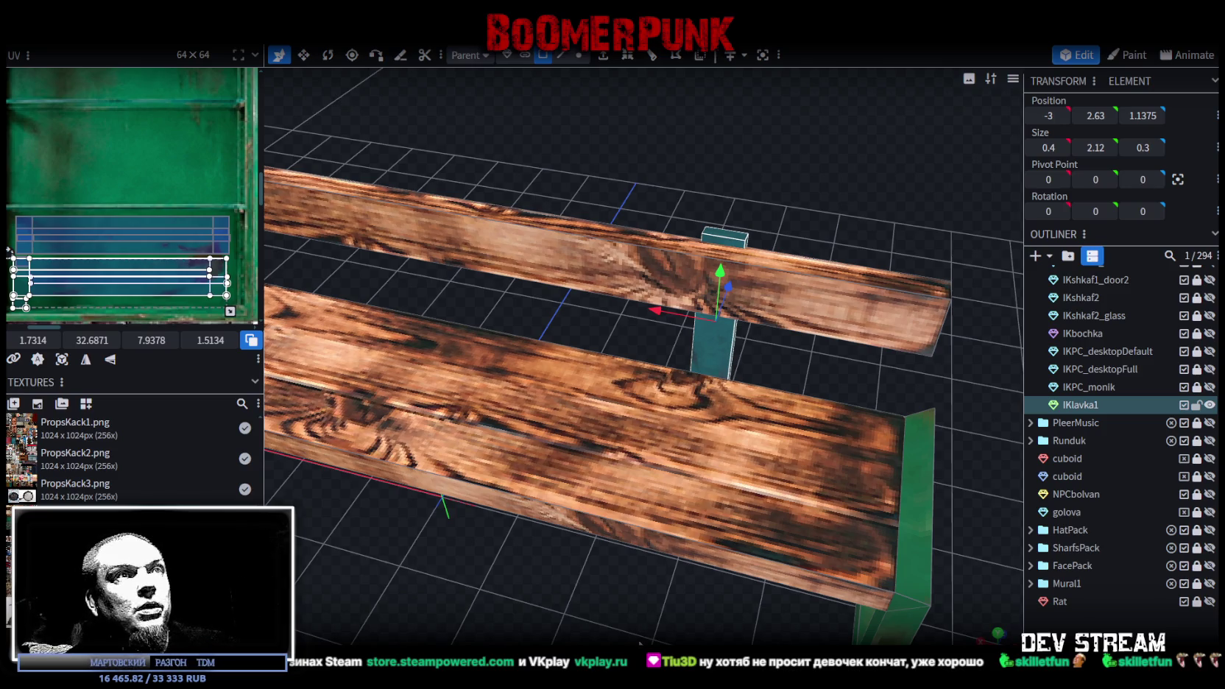
{"action": "left_click_drag", "start_coordinate": [641, 553], "coordinate": [524, 342]}
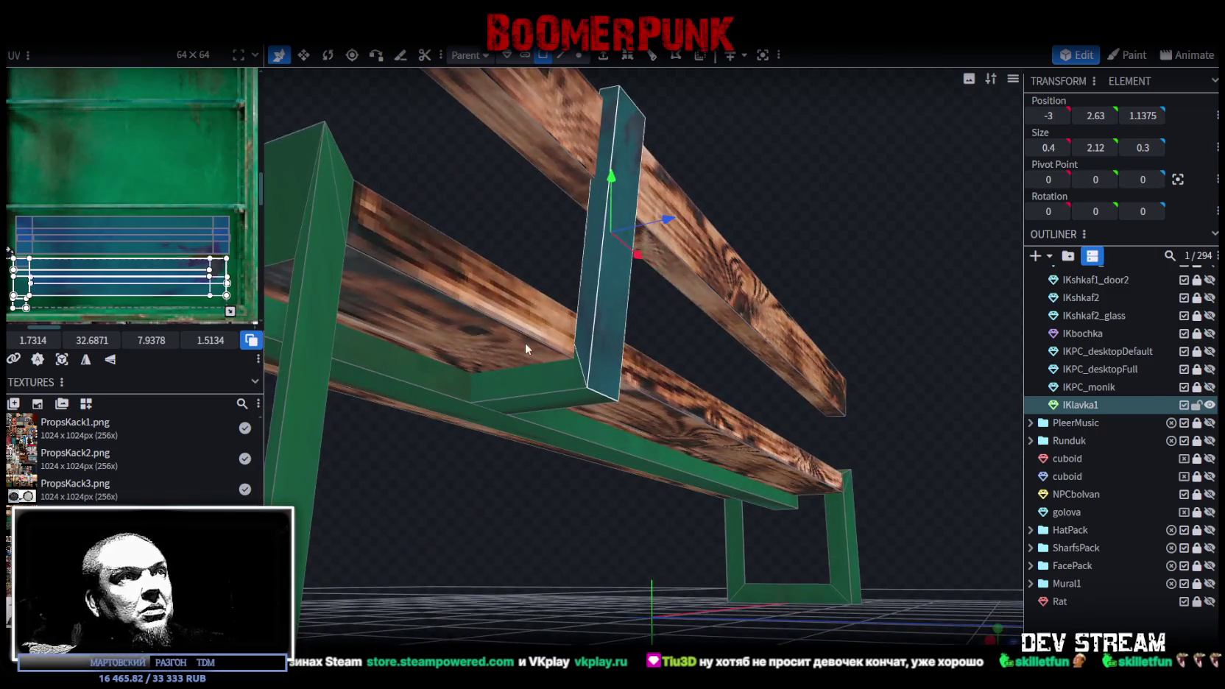
{"action": "mouse_move", "coordinate": [671, 513]}
{"action": "left_mouse_down"}
{"action": "mouse_move", "coordinate": [748, 615]}
{"action": "mouse_move", "coordinate": [731, 441]}
{"action": "left_mouse_up"}
{"action": "mouse_move", "coordinate": [714, 285]}
{"action": "left_mouse_down"}
{"action": "mouse_move", "coordinate": [738, 283]}
{"action": "mouse_move", "coordinate": [753, 379]}
{"action": "mouse_move", "coordinate": [722, 315]}
{"action": "mouse_move", "coordinate": [642, 266]}
{"action": "left_mouse_up"}
{"action": "left_click", "coordinate": [737, 283]}
{"action": "mouse_move", "coordinate": [726, 279]}
{"action": "left_mouse_down"}
{"action": "mouse_move", "coordinate": [749, 274]}
{"action": "mouse_move", "coordinate": [785, 390]}
{"action": "mouse_move", "coordinate": [774, 391]}
{"action": "left_mouse_up"}
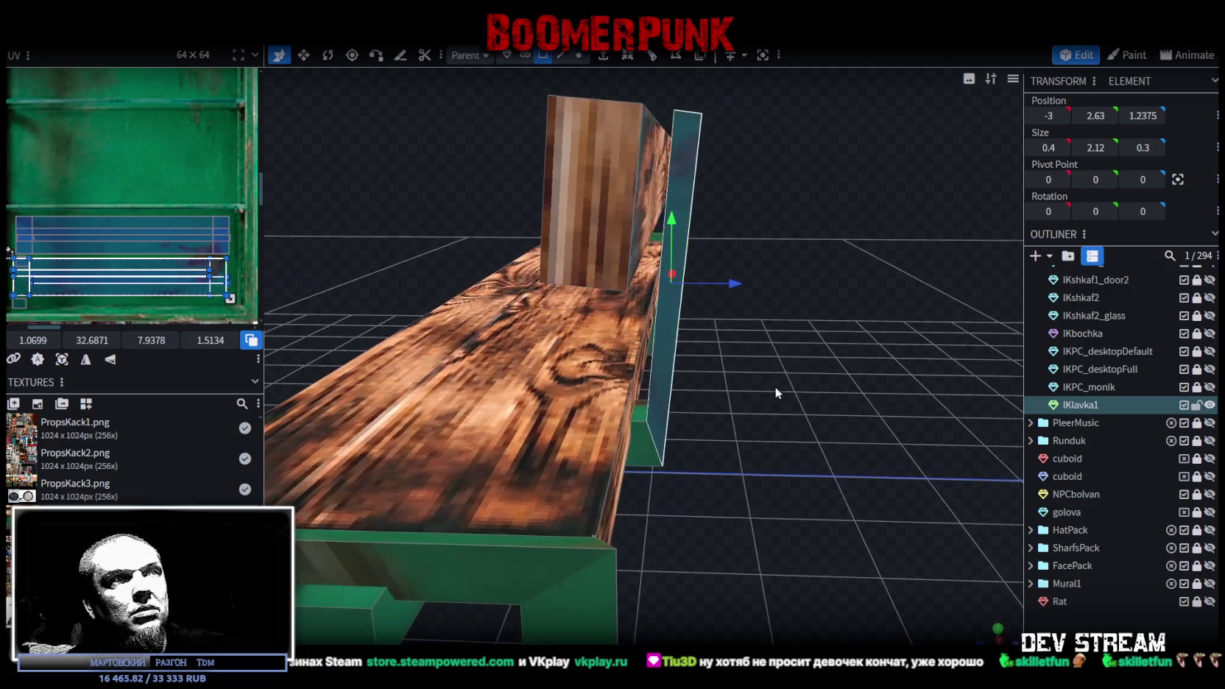
{"action": "left_click", "coordinate": [643, 416]}
{"action": "left_click_drag", "start_coordinate": [750, 405], "coordinate": [766, 383]}
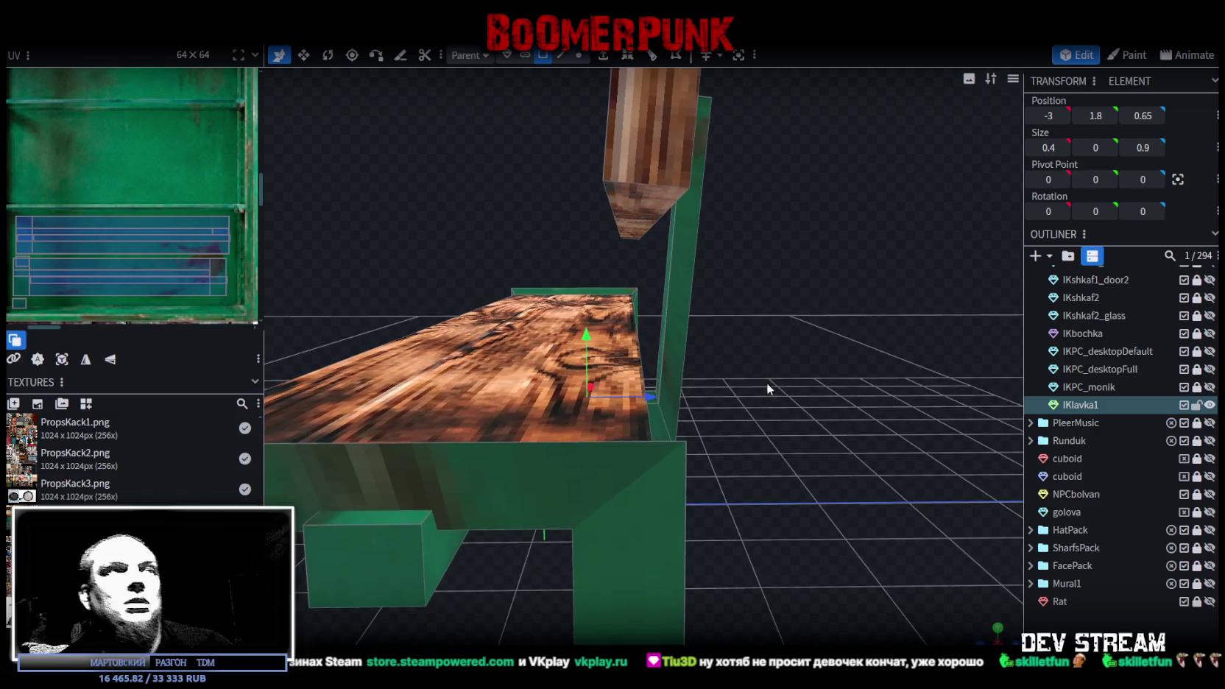
{"action": "left_click", "coordinate": [644, 230]}
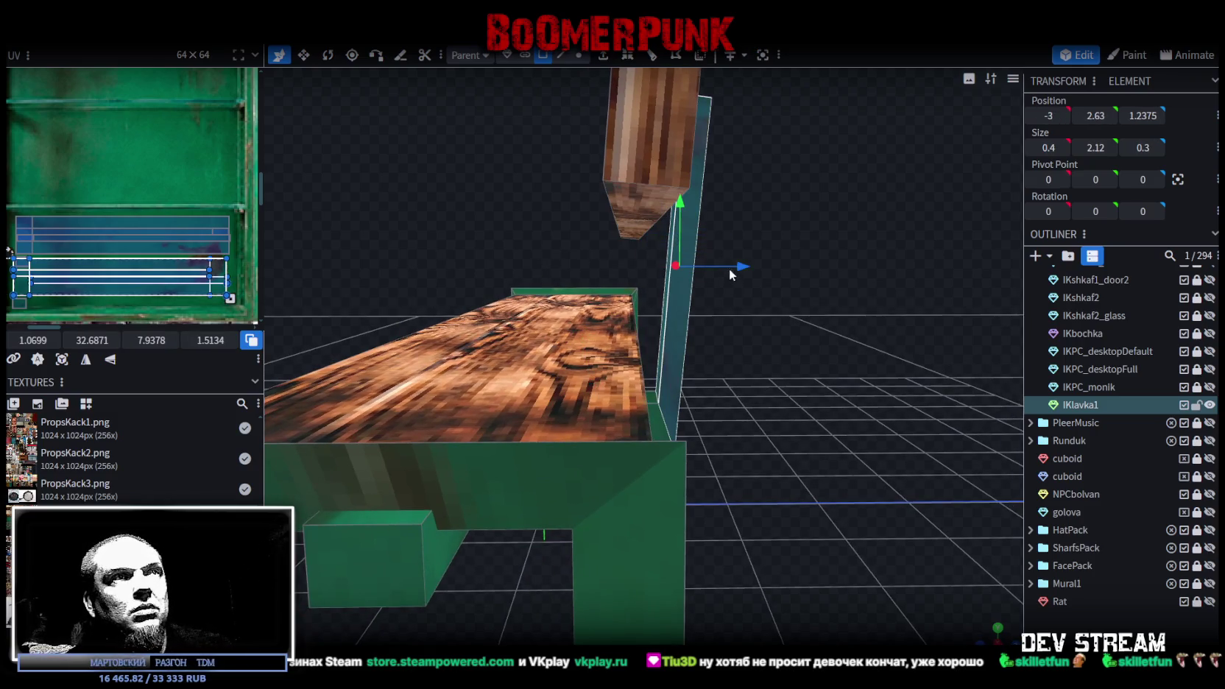
{"action": "key", "text": "ctrl+z"}
{"action": "mouse_move", "coordinate": [747, 315]}
{"action": "left_mouse_down"}
{"action": "mouse_move", "coordinate": [699, 360]}
{"action": "mouse_move", "coordinate": [628, 377]}
{"action": "left_mouse_up"}
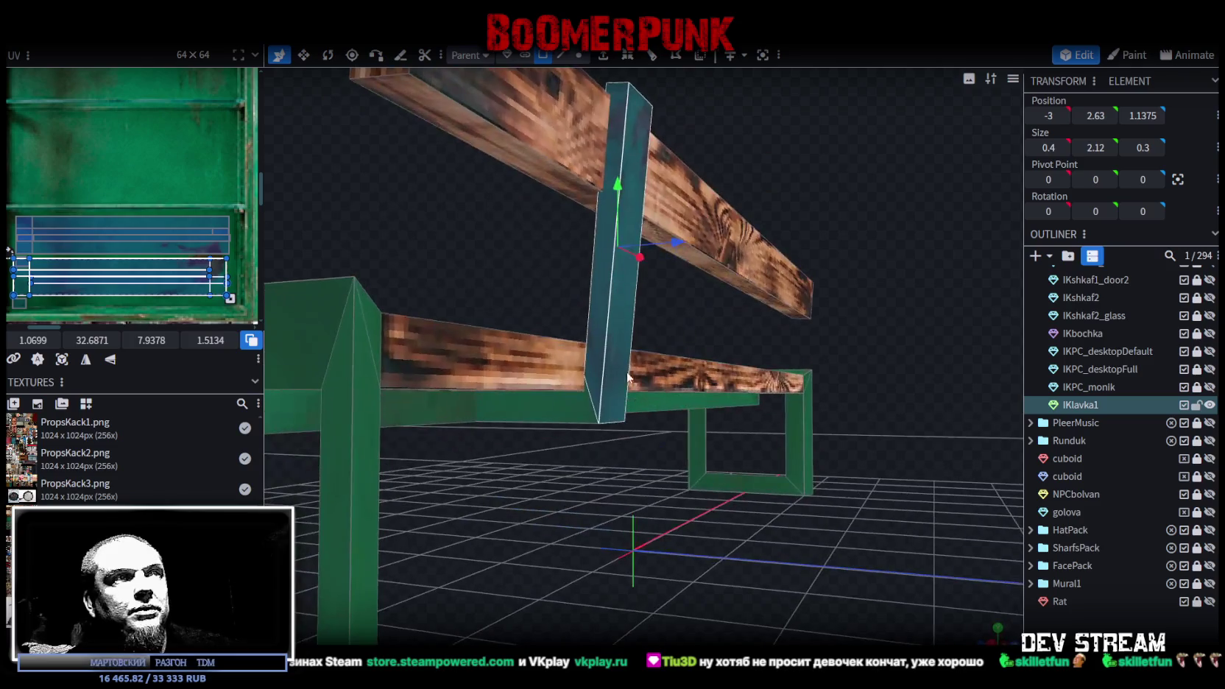